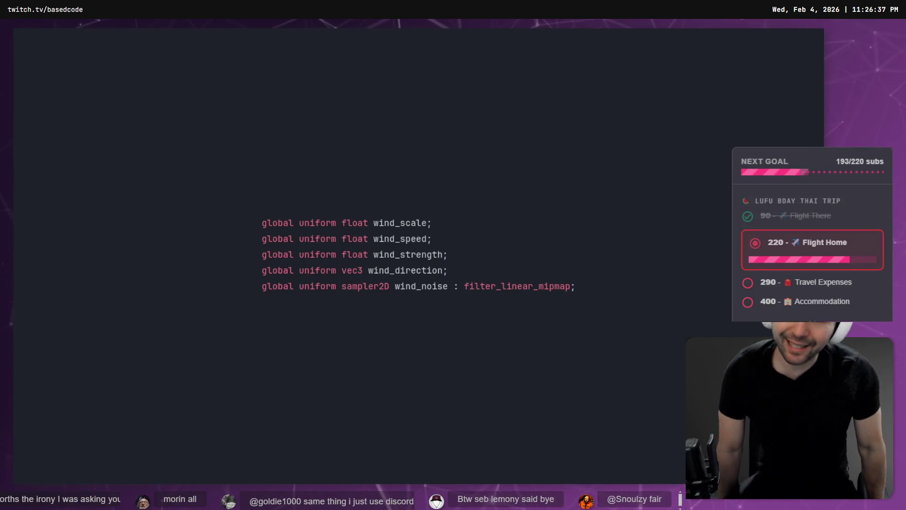
Skip ahead through the grass shader tutorial and pause on the wind displacement code.
{"action": "key", "text": "Right"}
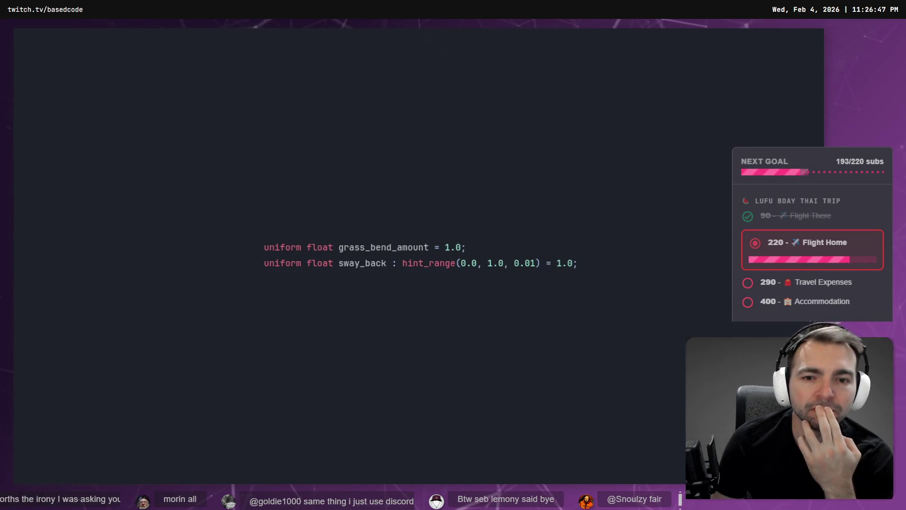
{"action": "key", "text": "Right"}
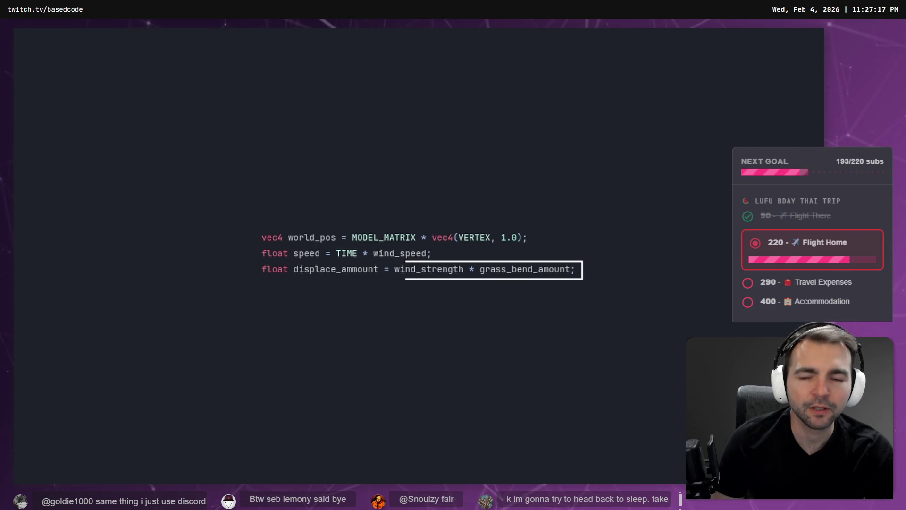
{"action": "key", "text": "space"}
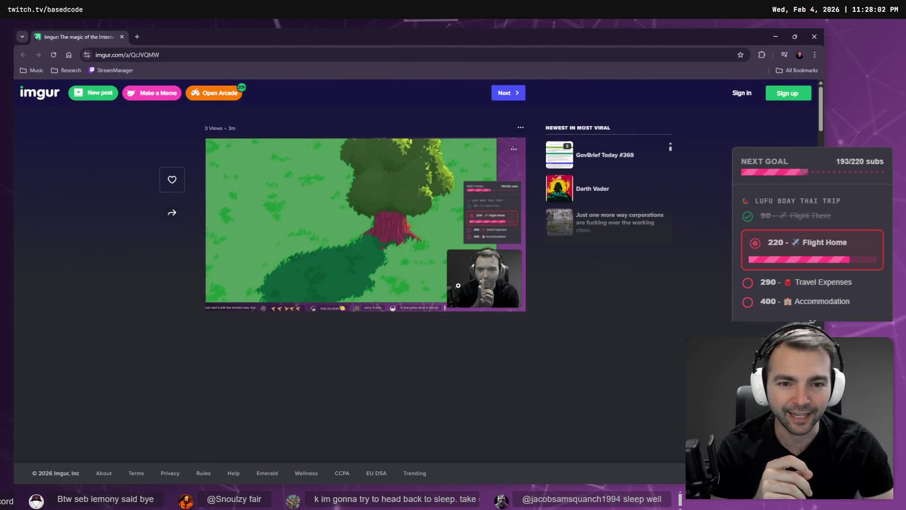
Enlarge and zoom the grass-and-tree screenshot, reset the zoom, then return to the fullscreen tutorial.
{"action": "left_click", "coordinate": [493, 288]}
{"action": "scroll", "coordinate": [576, 351], "scroll_direction": "up", "scroll_amount": 5, "text": "ctrl"}
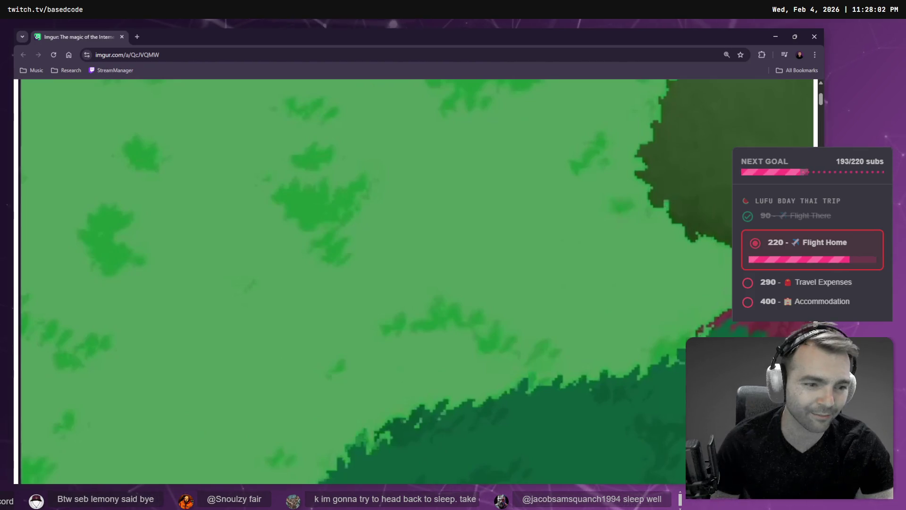
{"action": "key", "text": "ctrl+0"}
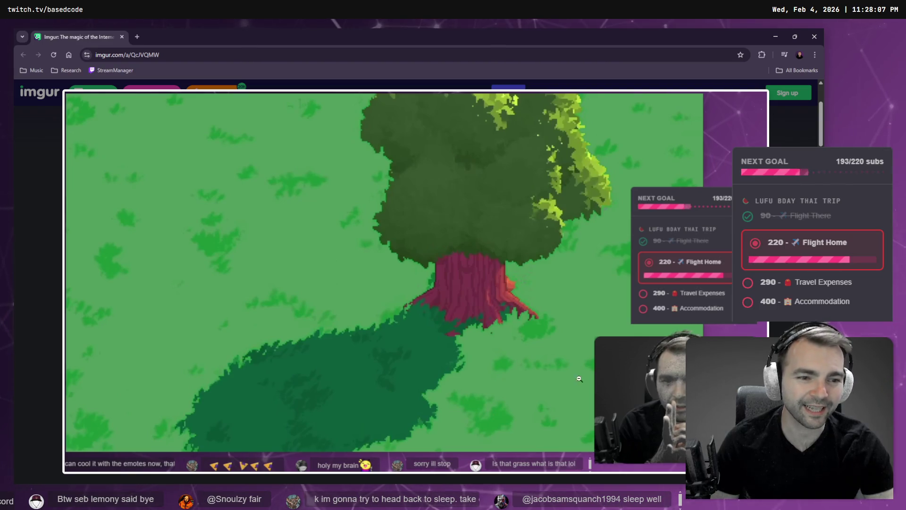
{"action": "key", "text": "alt+Tab"}
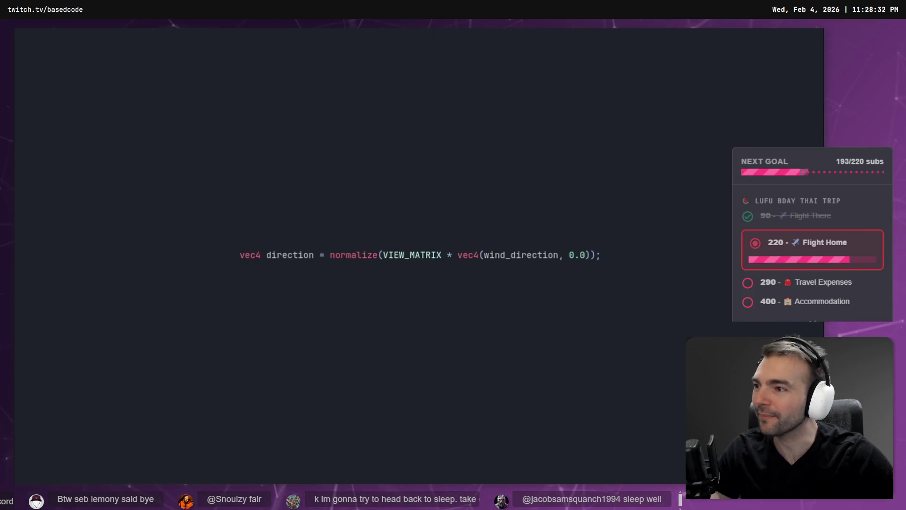
Resume the Stylized Grass & Trees tutorial to its finished forest scene, then exit fullscreen.
{"action": "left_click", "coordinate": [382, 171]}
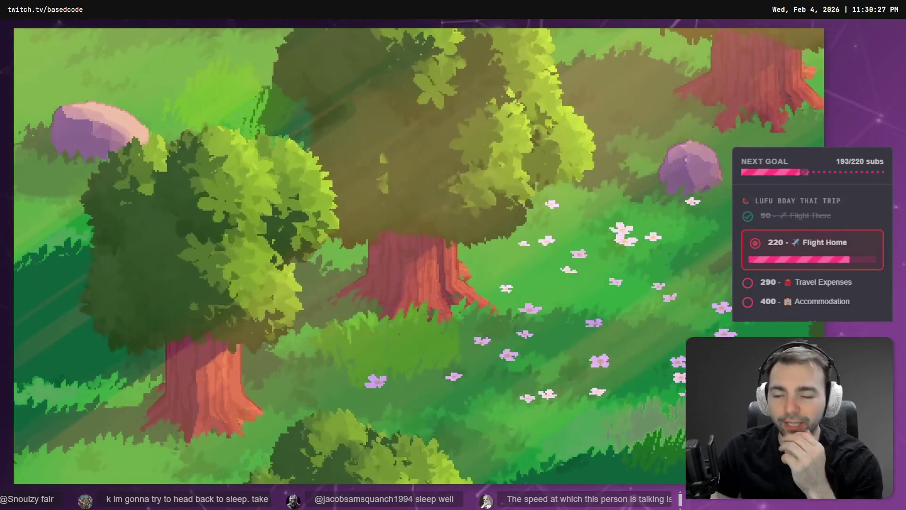
{"action": "key", "text": "Escape"}
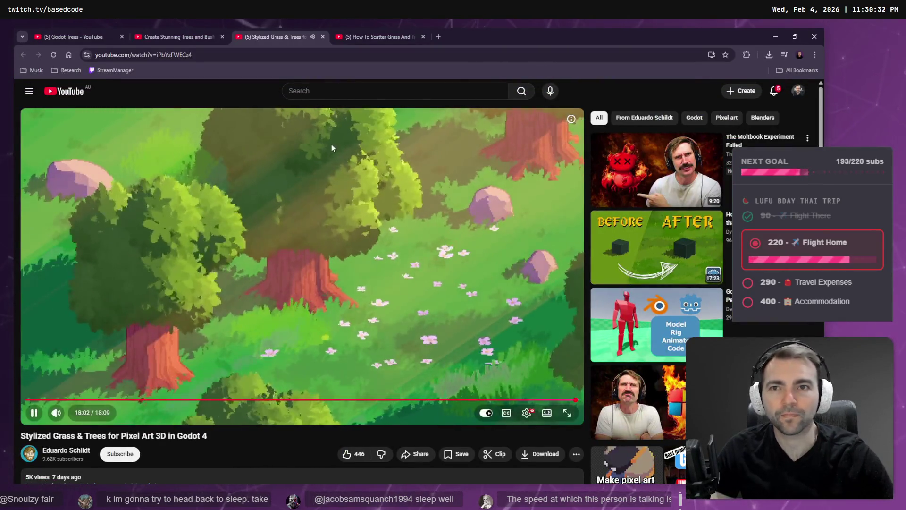
Pause the grass tutorial and close the Create Stunning Trees and How To Scatter Grass Shorts tabs.
{"action": "left_click", "coordinate": [314, 144]}
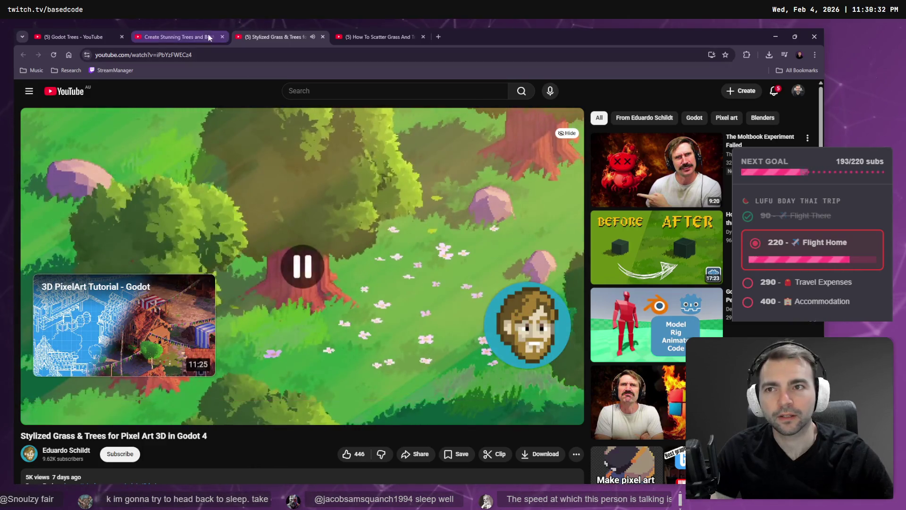
{"action": "left_click", "coordinate": [209, 36]}
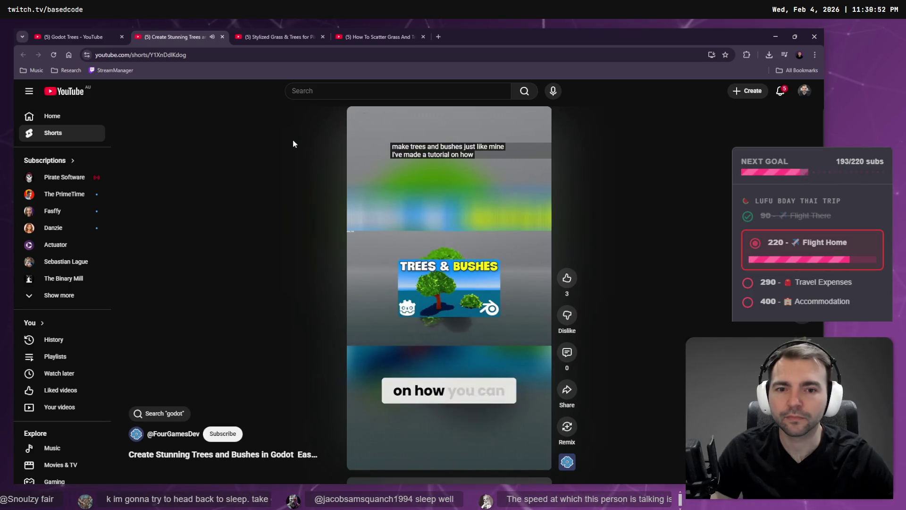
{"action": "key", "text": "ctrl+w"}
{"action": "key", "text": "ctrl+Tab"}
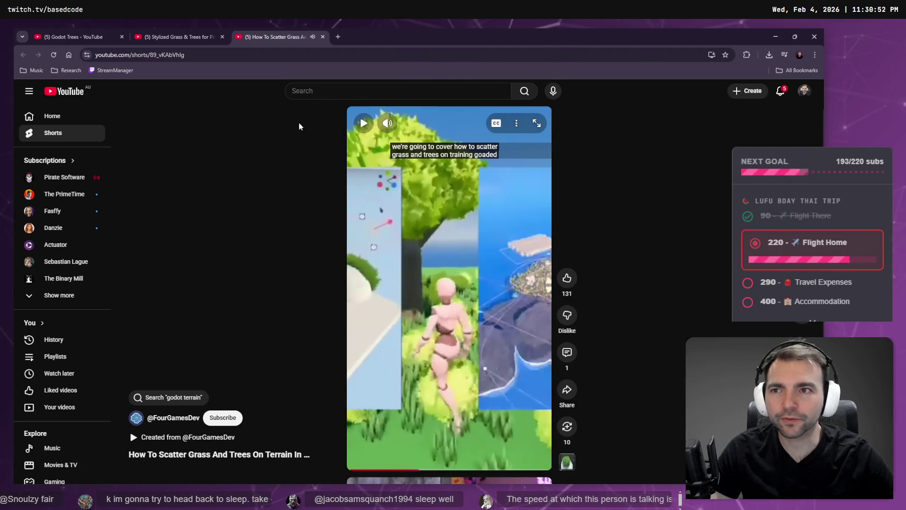
{"action": "key", "text": "ctrl+w"}
{"action": "key", "text": "ctrl+Tab"}
{"action": "scroll", "coordinate": [268, 157], "scroll_direction": "down", "scroll_amount": 8}
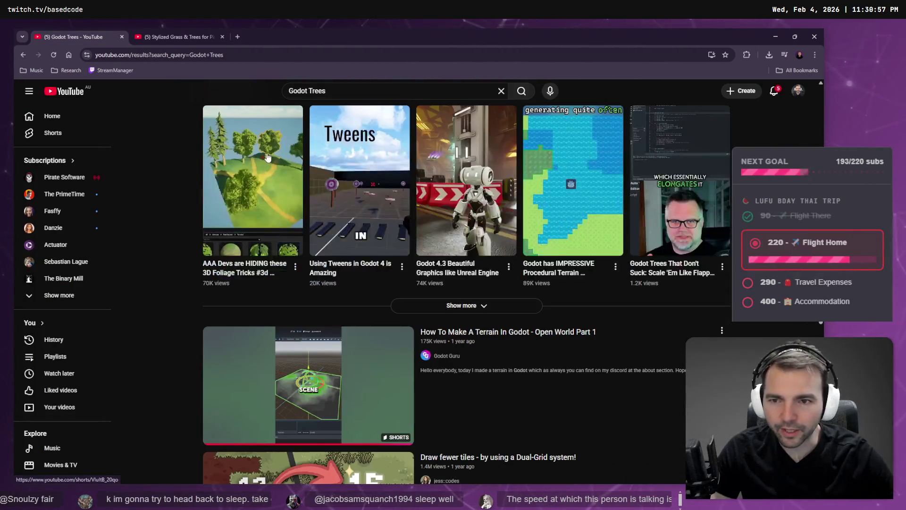
{"action": "scroll", "coordinate": [268, 157], "scroll_direction": "down", "scroll_amount": 15}
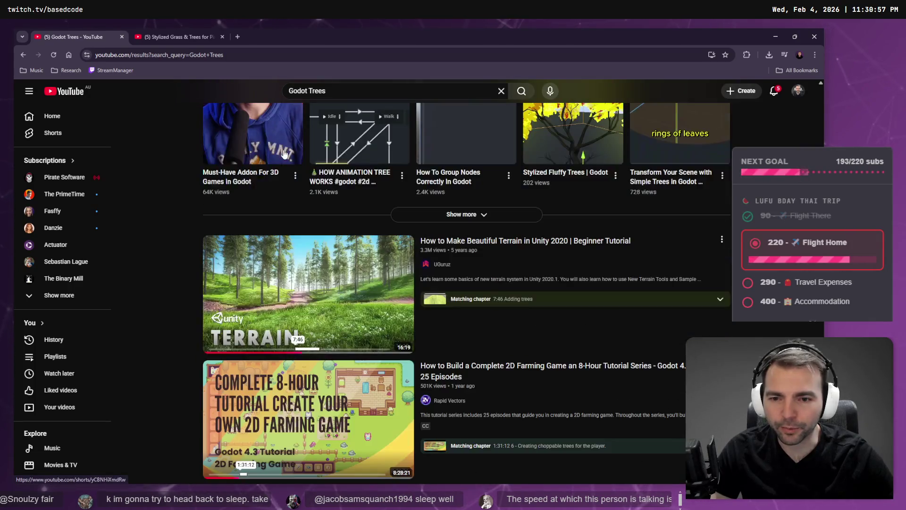
{"action": "scroll", "coordinate": [285, 154], "scroll_direction": "down", "scroll_amount": 15}
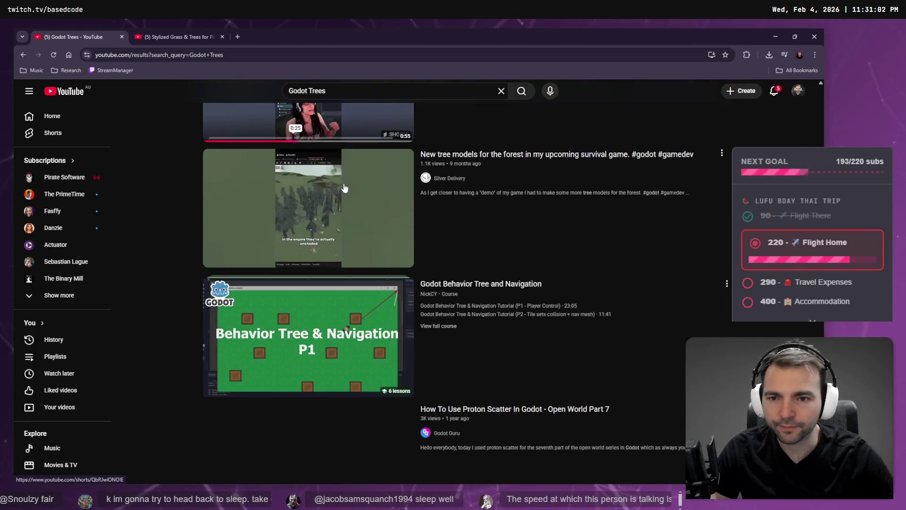
{"action": "scroll", "coordinate": [343, 193], "scroll_direction": "down", "scroll_amount": 8}
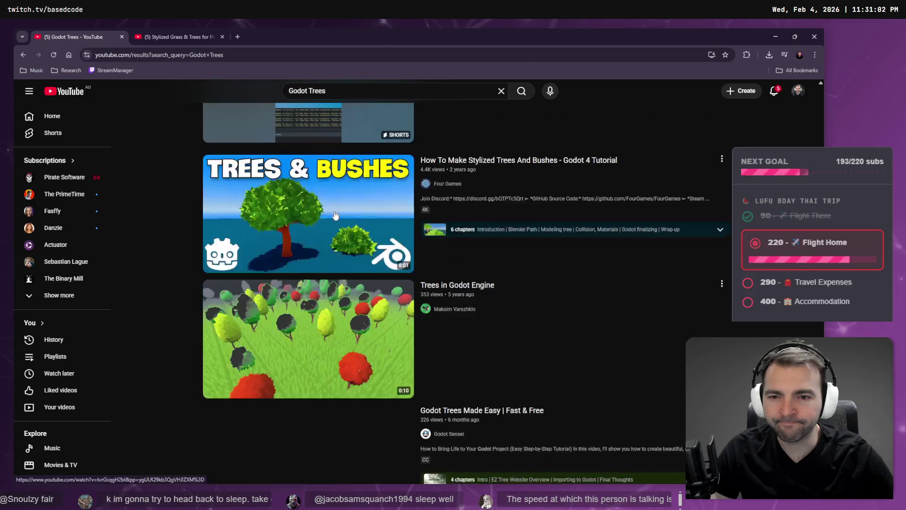
{"action": "scroll", "coordinate": [335, 214], "scroll_direction": "down", "scroll_amount": 10}
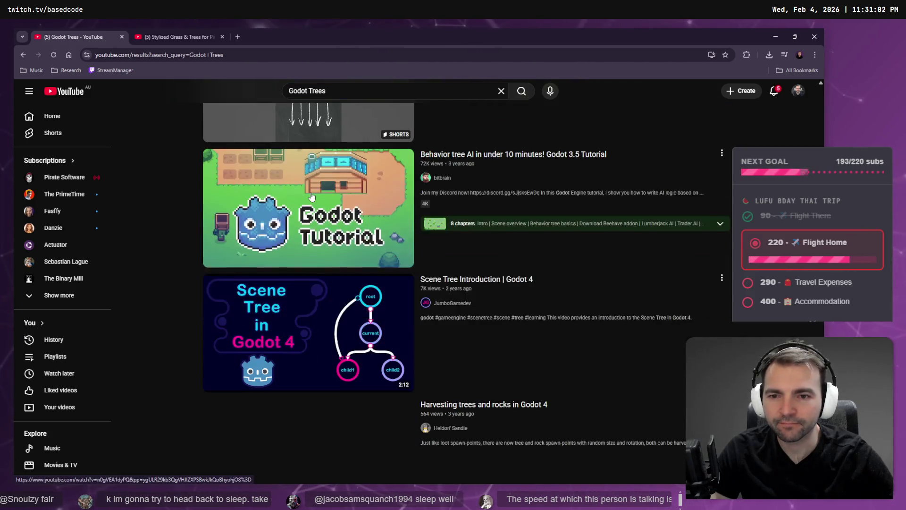
{"action": "scroll", "coordinate": [313, 197], "scroll_direction": "down", "scroll_amount": 1}
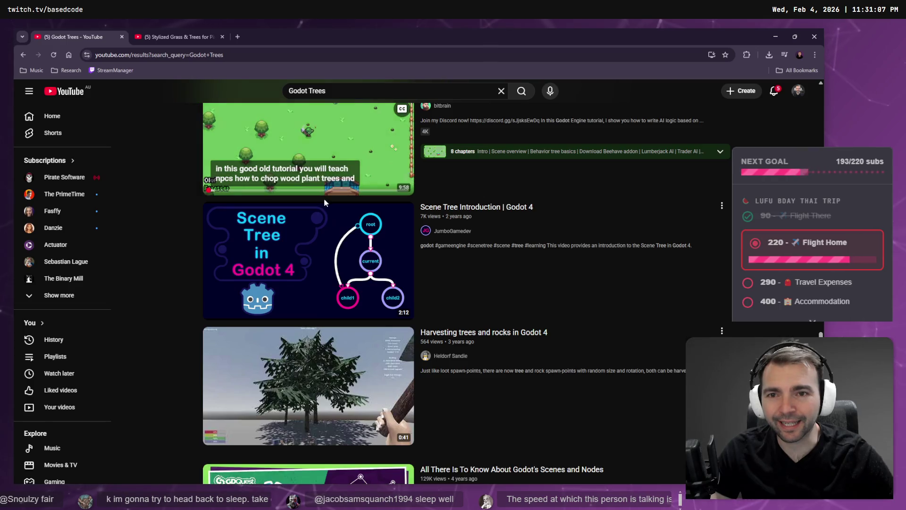
{"action": "scroll", "coordinate": [325, 201], "scroll_direction": "up", "scroll_amount": 3}
{"action": "scroll", "coordinate": [312, 161], "scroll_direction": "down", "scroll_amount": 12}
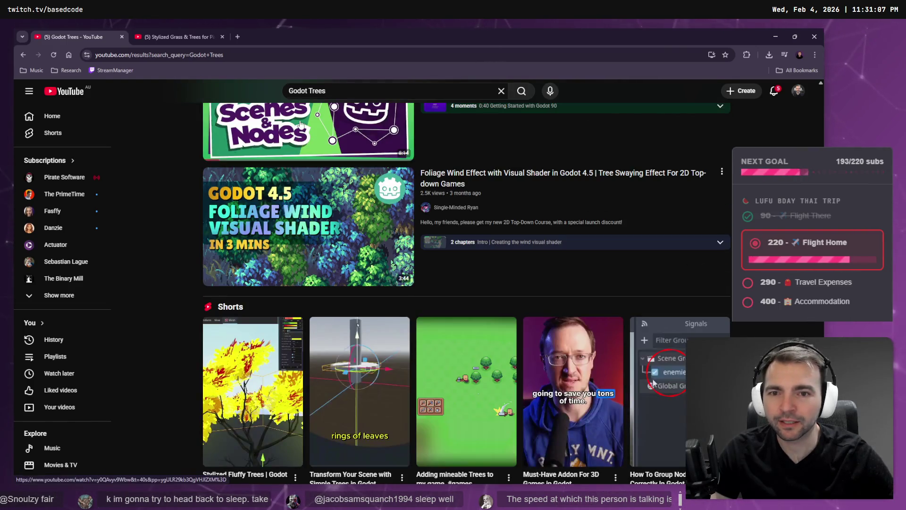
{"action": "mouse_move", "coordinate": [302, 230]}
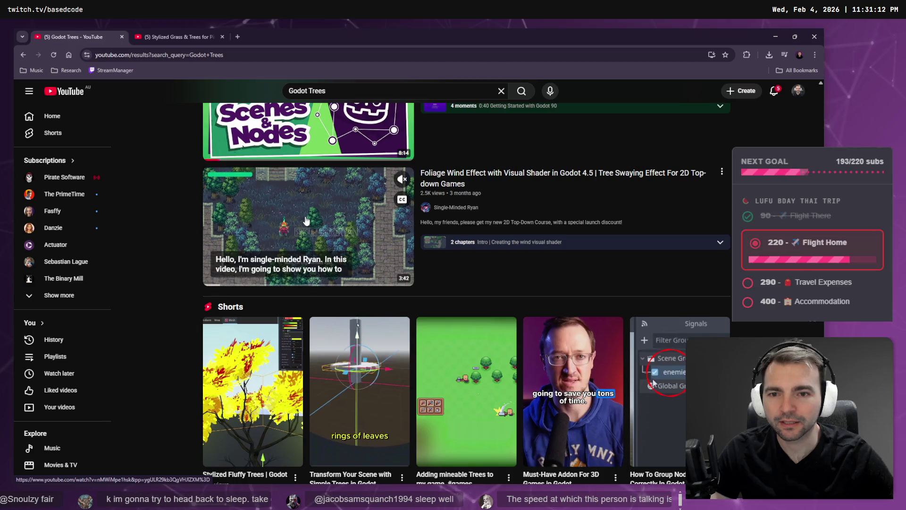
{"action": "scroll", "coordinate": [306, 221], "scroll_direction": "down", "scroll_amount": 4}
{"action": "scroll", "coordinate": [330, 189], "scroll_direction": "down", "scroll_amount": 4}
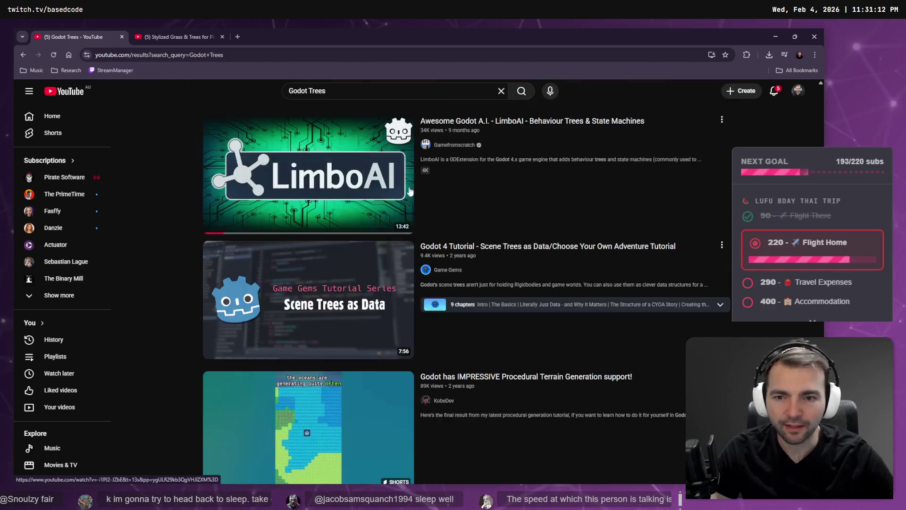
{"action": "mouse_move", "coordinate": [317, 184]}
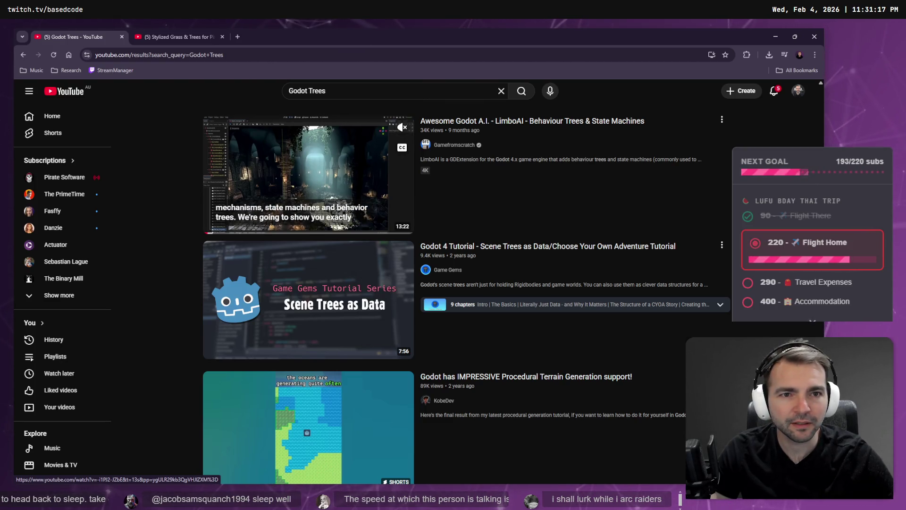
{"action": "scroll", "coordinate": [325, 199], "scroll_direction": "down", "scroll_amount": 7}
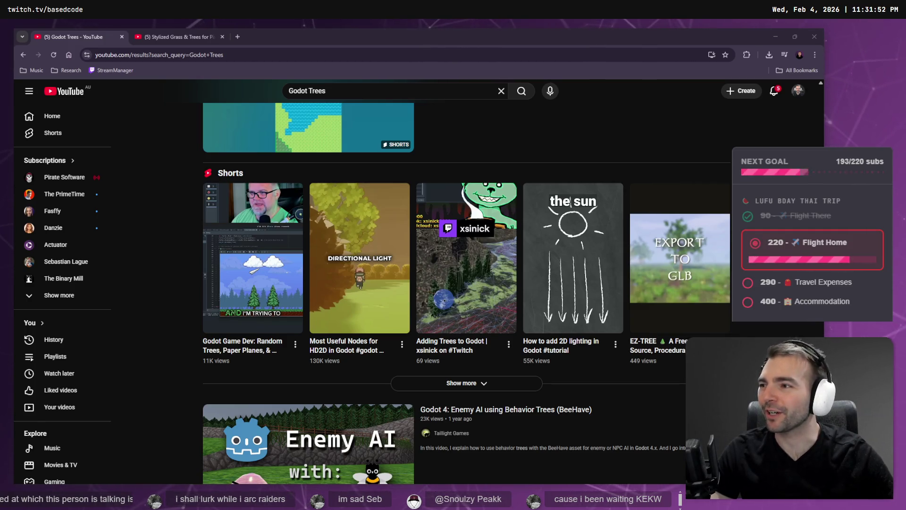
Scroll the Godot Trees results down to the Stylized Grass & Trees for Pixel Art 3D video.
{"action": "scroll", "coordinate": [373, 253], "scroll_direction": "down", "scroll_amount": 10}
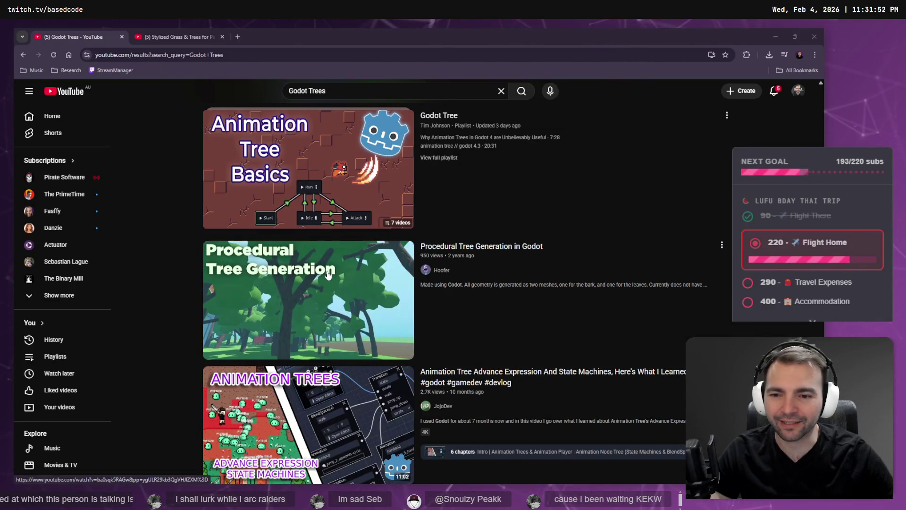
{"action": "scroll", "coordinate": [329, 275], "scroll_direction": "down", "scroll_amount": 6}
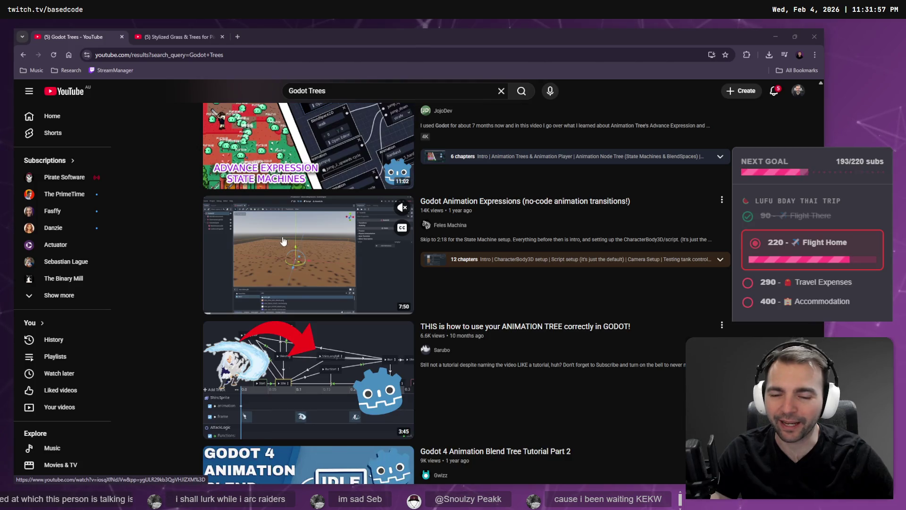
{"action": "scroll", "coordinate": [283, 241], "scroll_direction": "down", "scroll_amount": 7}
{"action": "scroll", "coordinate": [287, 231], "scroll_direction": "down", "scroll_amount": 8}
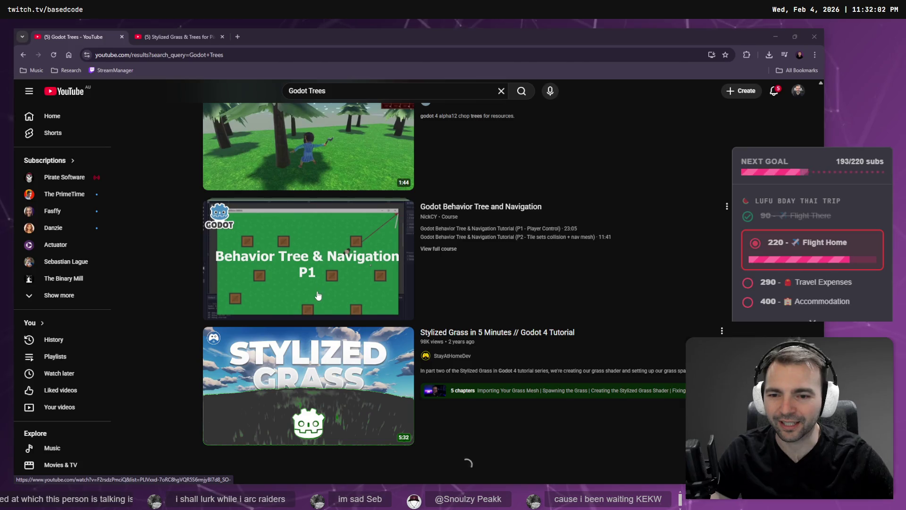
{"action": "scroll", "coordinate": [324, 284], "scroll_direction": "down", "scroll_amount": 5}
{"action": "scroll", "coordinate": [330, 278], "scroll_direction": "down", "scroll_amount": 3}
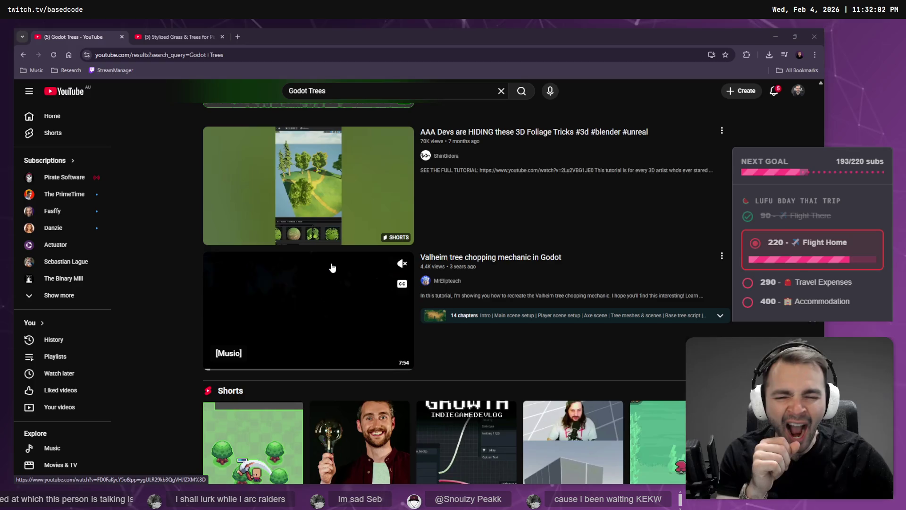
{"action": "scroll", "coordinate": [335, 267], "scroll_direction": "down", "scroll_amount": 1}
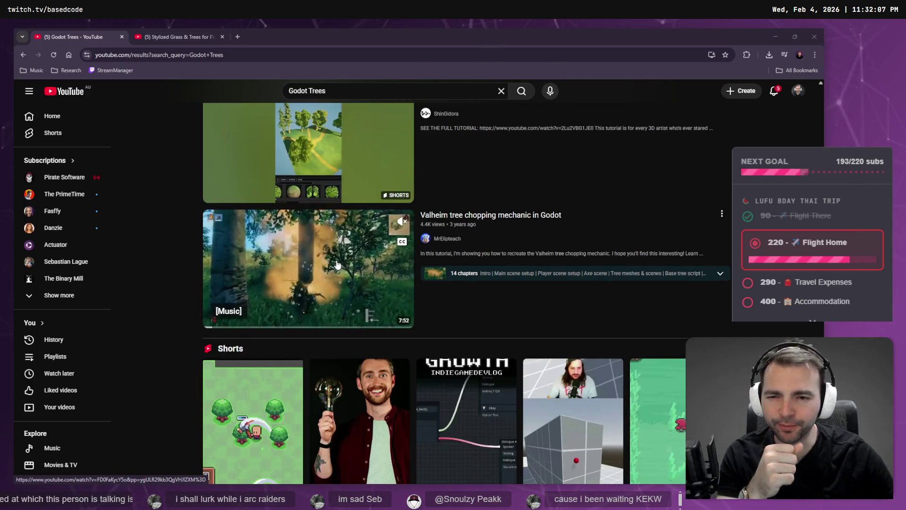
{"action": "scroll", "coordinate": [337, 264], "scroll_direction": "down", "scroll_amount": 7}
{"action": "scroll", "coordinate": [338, 264], "scroll_direction": "down", "scroll_amount": 5}
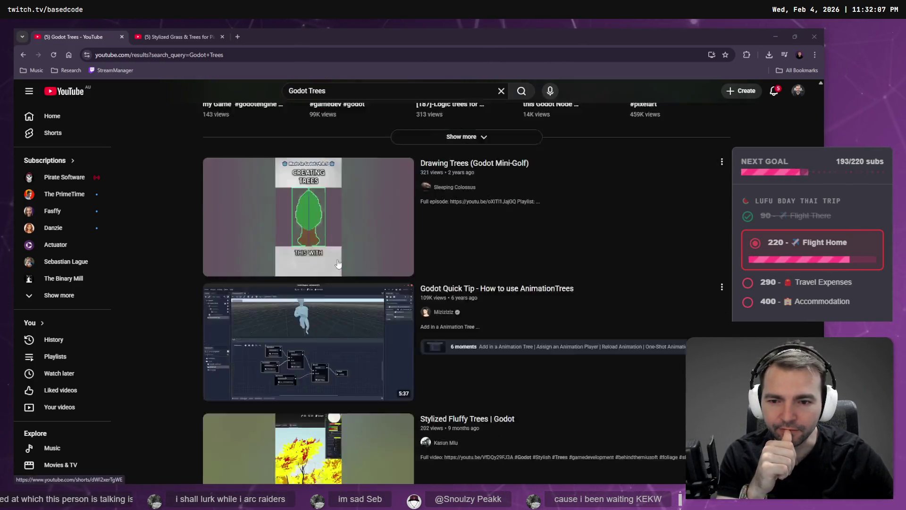
{"action": "scroll", "coordinate": [341, 267], "scroll_direction": "down", "scroll_amount": 7}
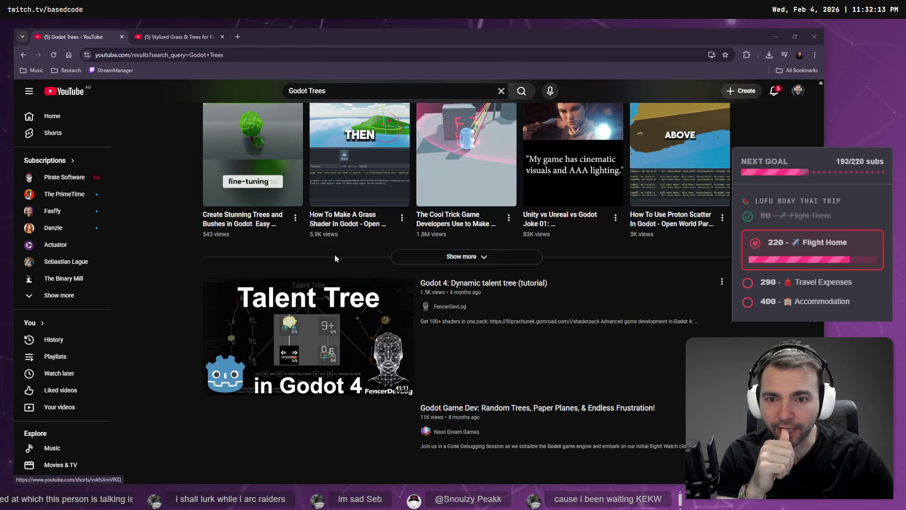
{"action": "scroll", "coordinate": [336, 254], "scroll_direction": "down", "scroll_amount": 4}
{"action": "scroll", "coordinate": [333, 175], "scroll_direction": "down", "scroll_amount": 4}
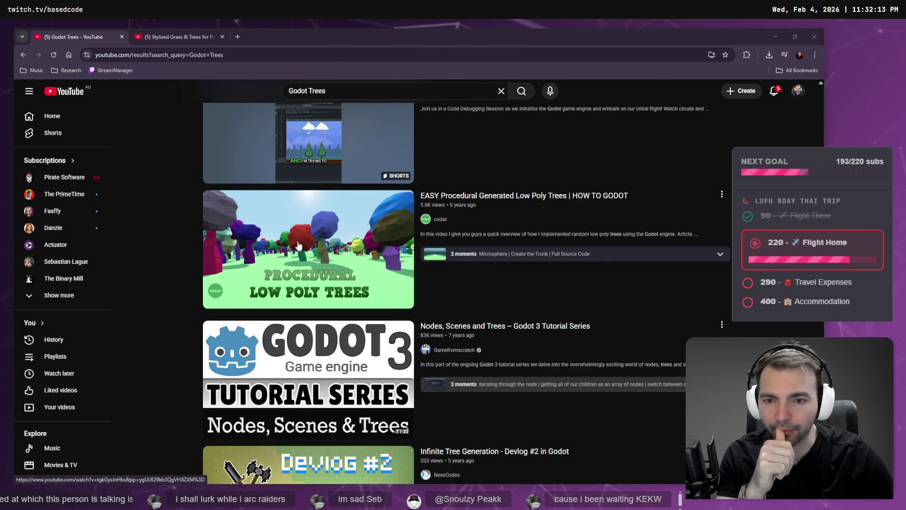
{"action": "scroll", "coordinate": [310, 180], "scroll_direction": "down", "scroll_amount": 3}
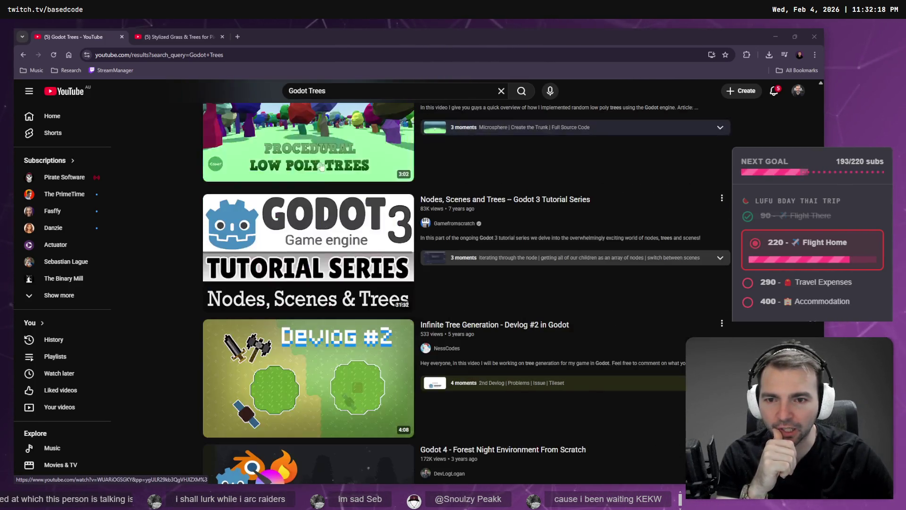
{"action": "scroll", "coordinate": [313, 144], "scroll_direction": "down", "scroll_amount": 4}
{"action": "scroll", "coordinate": [354, 201], "scroll_direction": "down", "scroll_amount": 5}
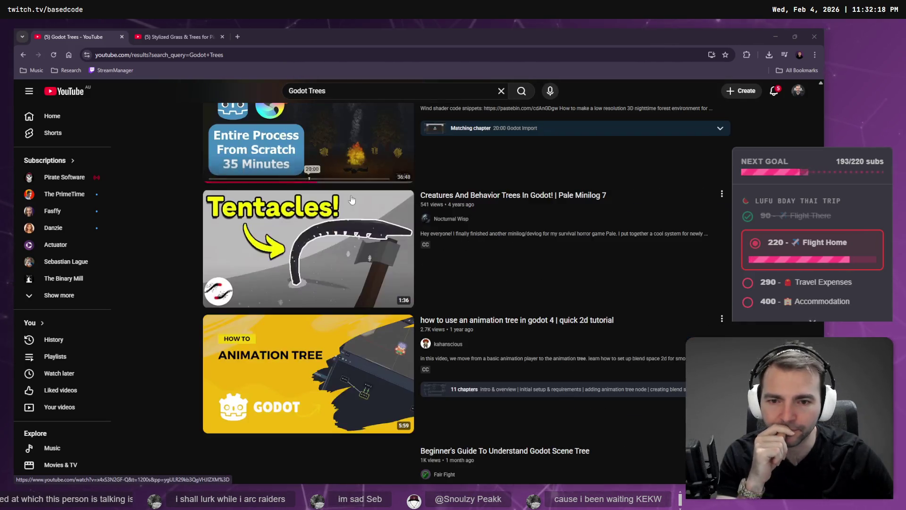
{"action": "scroll", "coordinate": [354, 201], "scroll_direction": "down", "scroll_amount": 5}
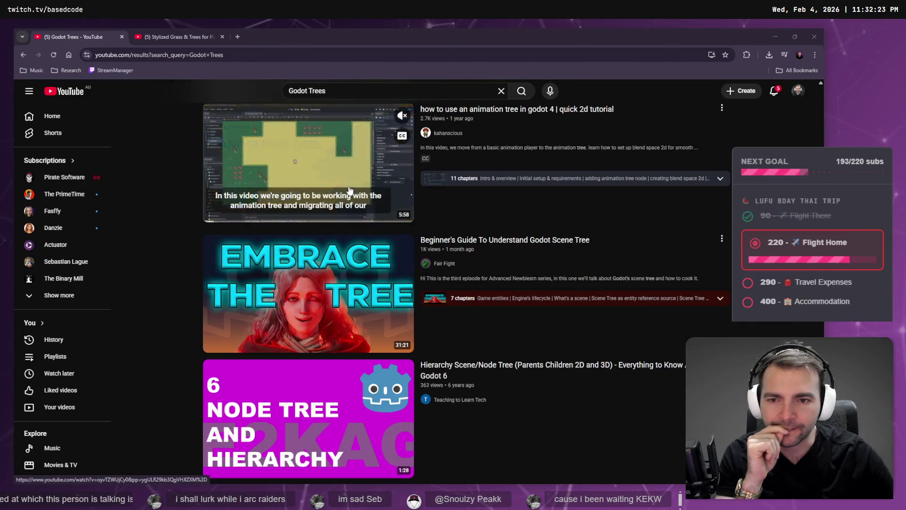
{"action": "scroll", "coordinate": [349, 189], "scroll_direction": "down", "scroll_amount": 3}
{"action": "scroll", "coordinate": [349, 189], "scroll_direction": "down", "scroll_amount": 6}
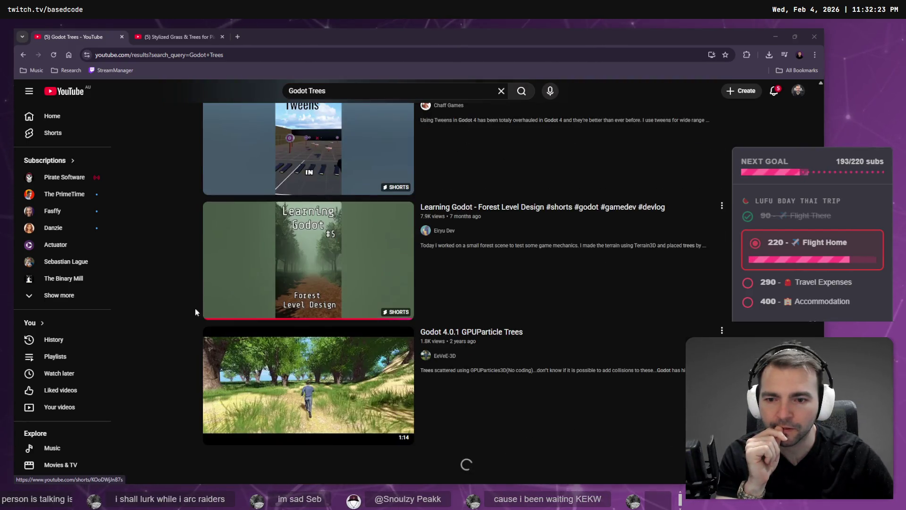
{"action": "scroll", "coordinate": [263, 219], "scroll_direction": "down", "scroll_amount": 3}
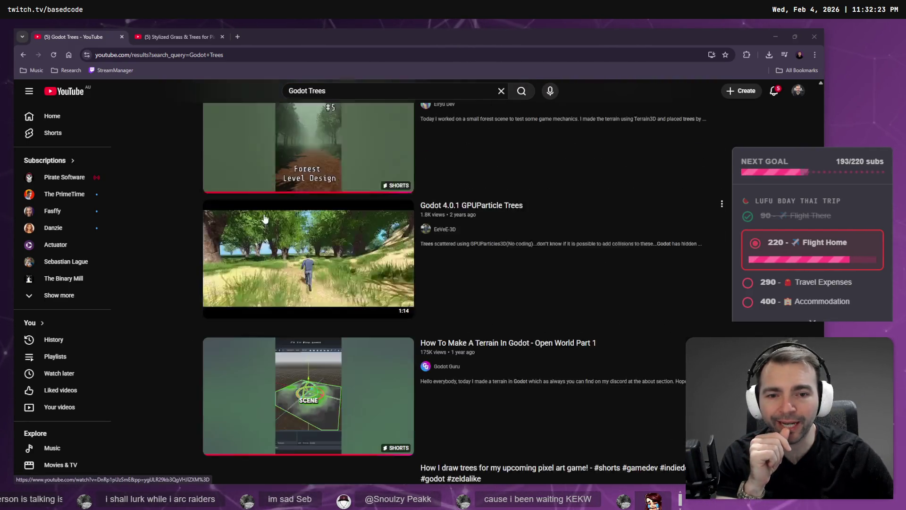
{"action": "scroll", "coordinate": [264, 218], "scroll_direction": "down", "scroll_amount": 5}
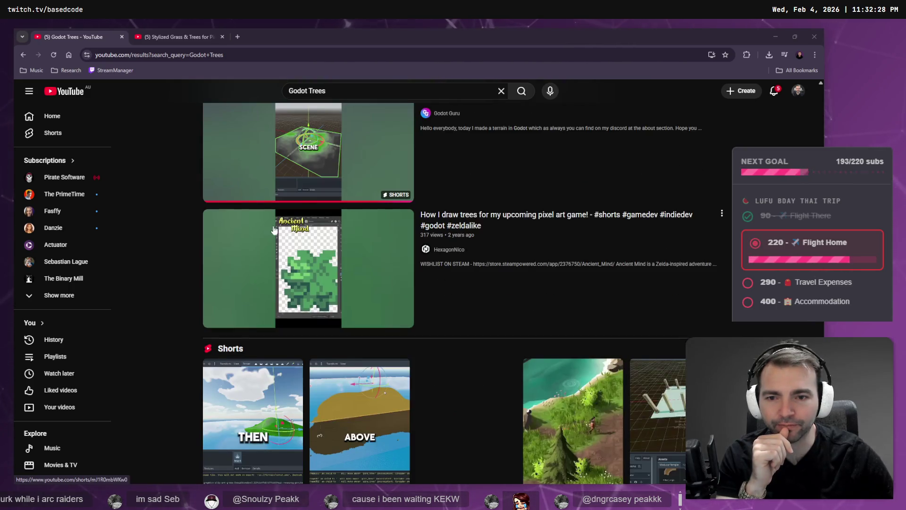
{"action": "scroll", "coordinate": [306, 230], "scroll_direction": "down", "scroll_amount": 8}
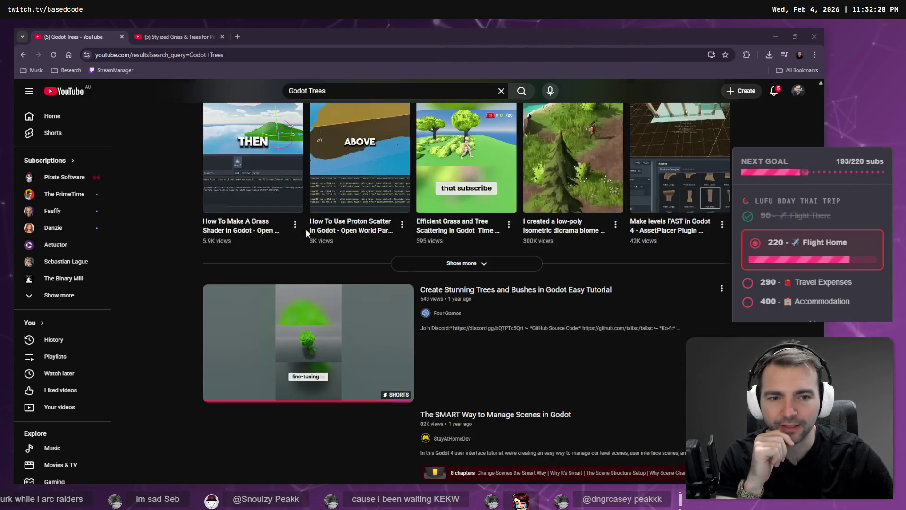
{"action": "scroll", "coordinate": [300, 228], "scroll_direction": "down", "scroll_amount": 3}
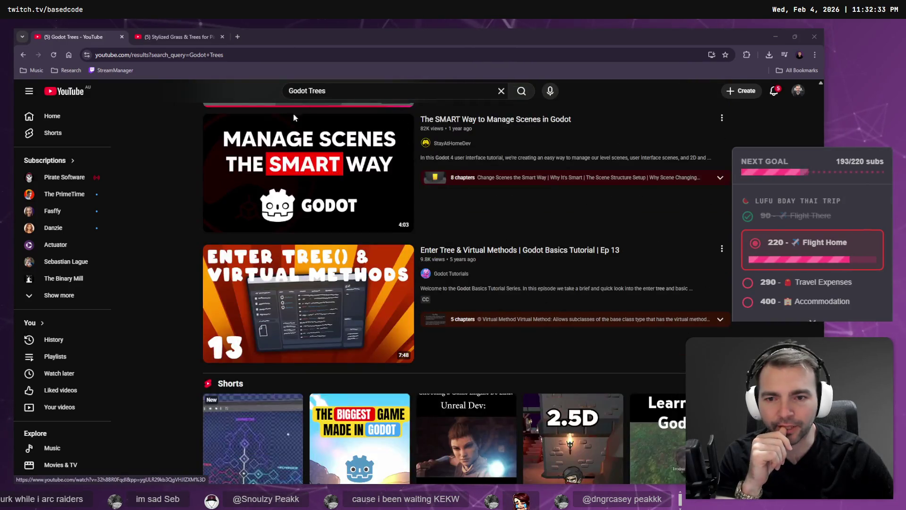
{"action": "scroll", "coordinate": [231, 220], "scroll_direction": "down", "scroll_amount": 10}
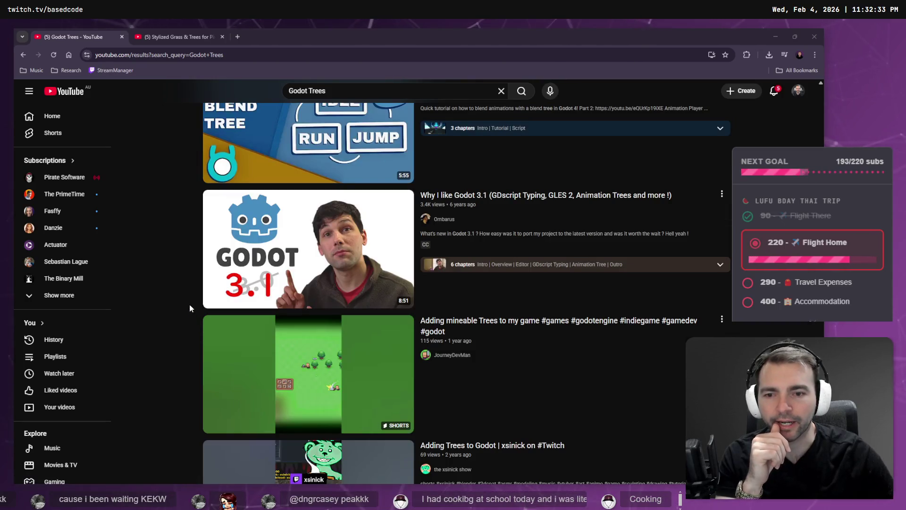
{"action": "scroll", "coordinate": [232, 220], "scroll_direction": "down", "scroll_amount": 8}
{"action": "scroll", "coordinate": [234, 107], "scroll_direction": "up", "scroll_amount": 15}
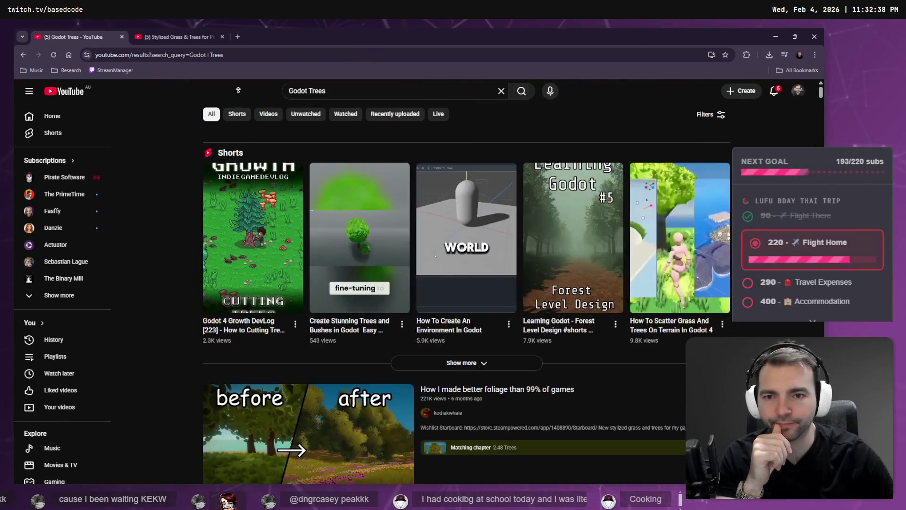
{"action": "scroll", "coordinate": [408, 244], "scroll_direction": "down", "scroll_amount": 10}
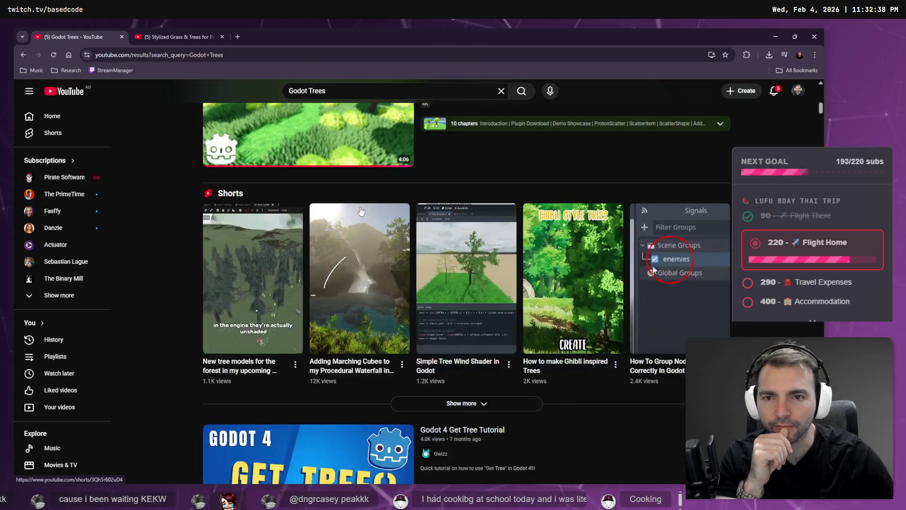
{"action": "scroll", "coordinate": [409, 244], "scroll_direction": "up", "scroll_amount": 5}
Open the Stylized Grass & Trees video in a new tab and close the duplicate tab.
{"action": "middle_click", "coordinate": [308, 236]}
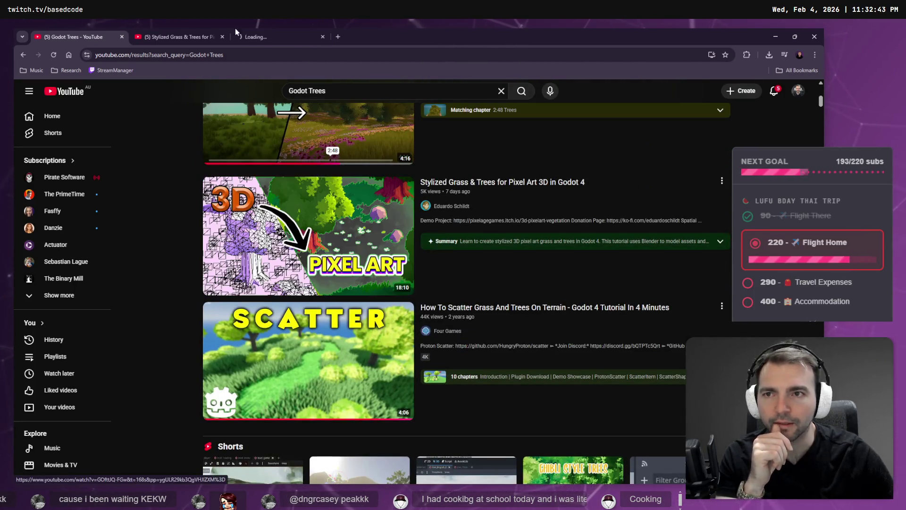
{"action": "left_click", "coordinate": [186, 32]}
{"action": "left_click", "coordinate": [290, 27]}
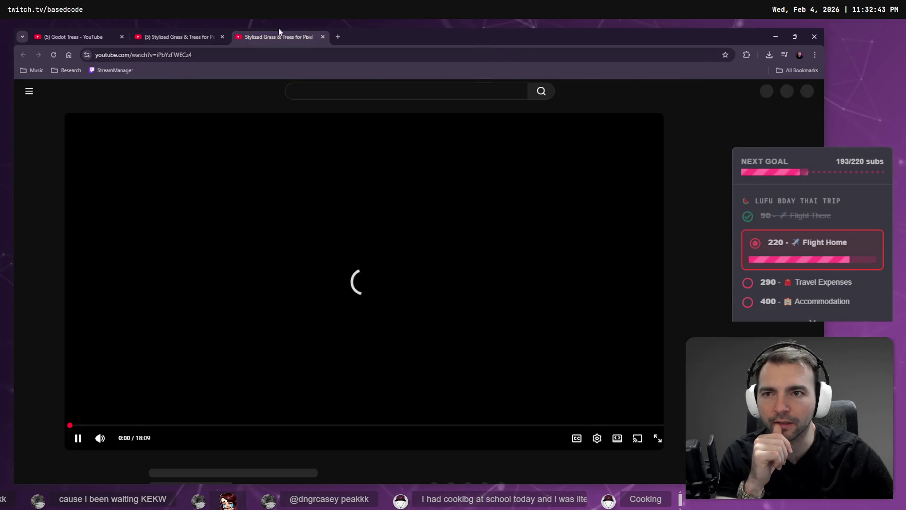
{"action": "middle_click", "coordinate": [279, 27]}
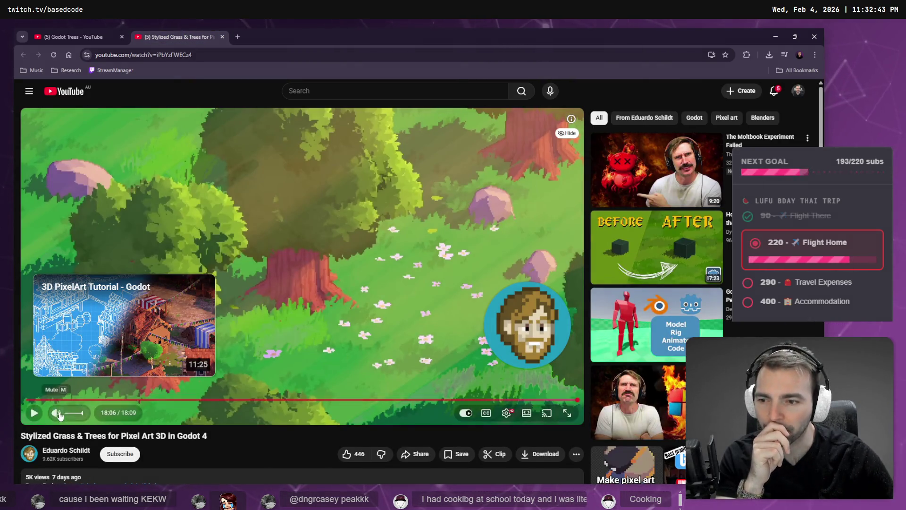
Rewind the video to 0:57, where a plane is rotated in Blender.
{"action": "mouse_move", "coordinate": [75, 400]}
{"action": "left_mouse_down"}
{"action": "mouse_move", "coordinate": [208, 385]}
{"action": "mouse_move", "coordinate": [116, 387]}
{"action": "mouse_move", "coordinate": [236, 336]}
{"action": "left_mouse_up"}
{"action": "left_click", "coordinate": [246, 302]}
{"action": "left_click", "coordinate": [246, 301]}
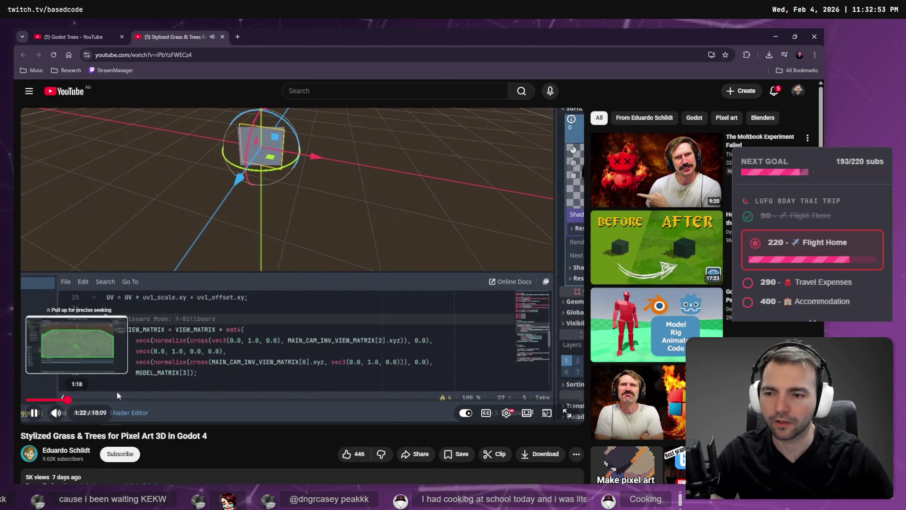
{"action": "left_click", "coordinate": [68, 400]}
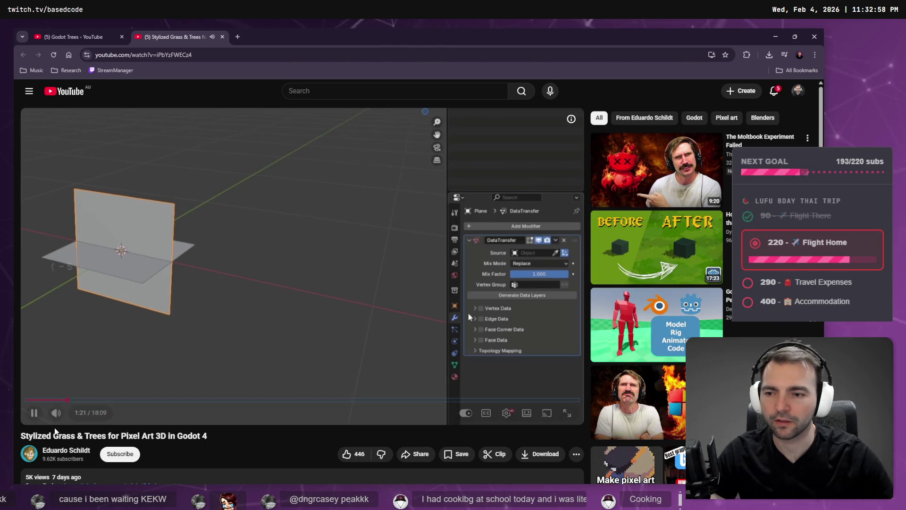
{"action": "key", "text": "Left"}
{"action": "key", "text": "Left"}
{"action": "key", "text": "Left"}
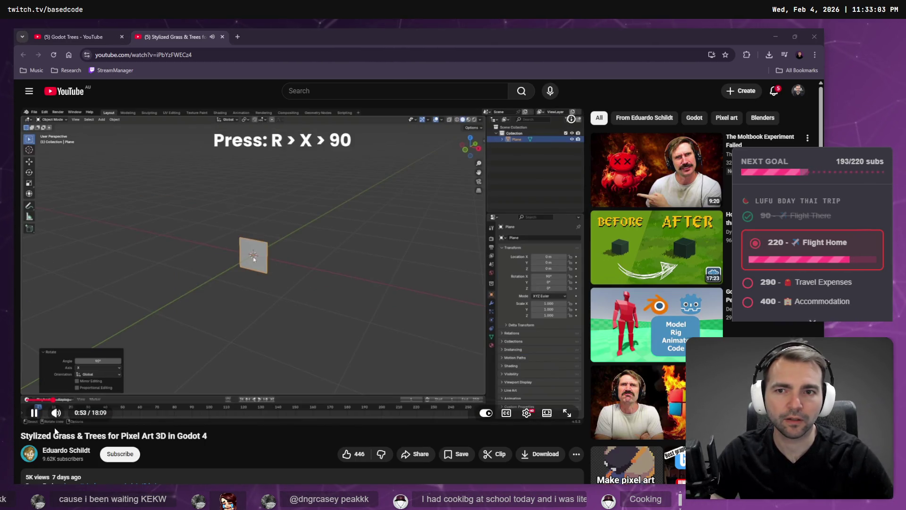
{"action": "left_click", "coordinate": [277, 195]}
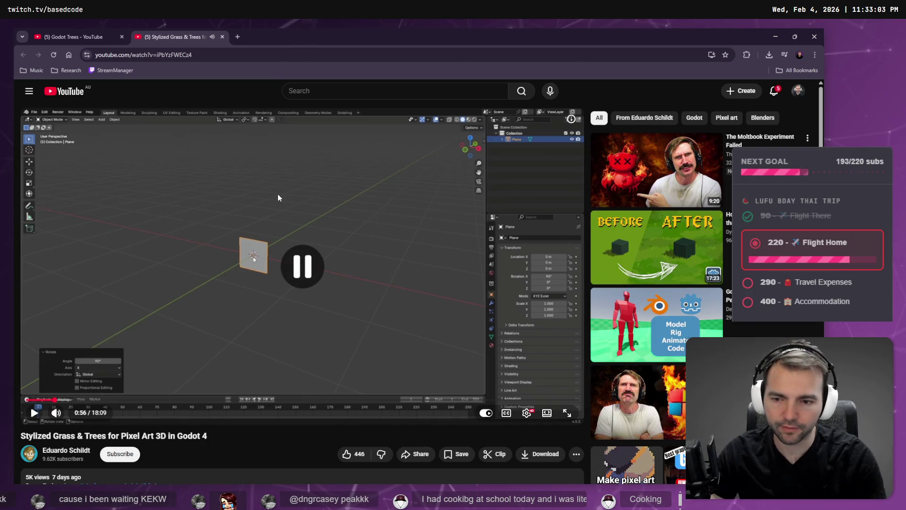
{"action": "key", "text": "shift+comma"}
{"action": "key", "text": "space"}
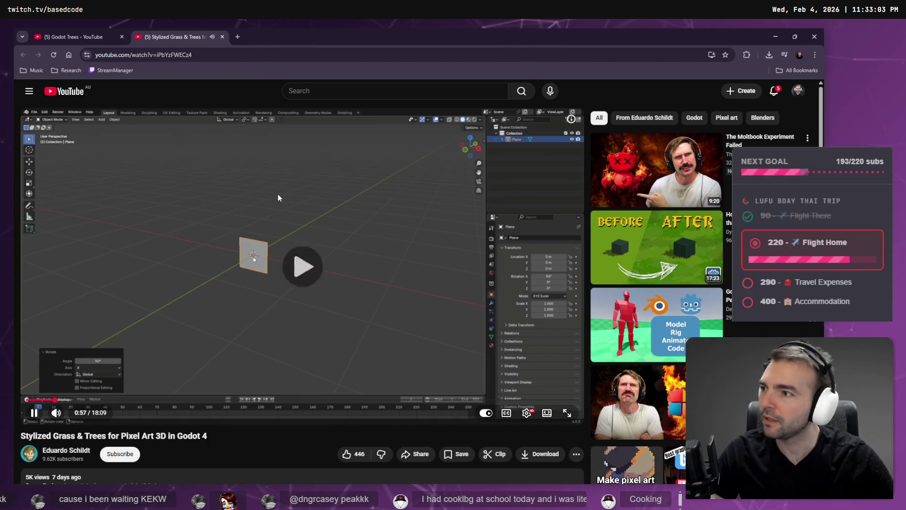
{"action": "key", "text": "space"}
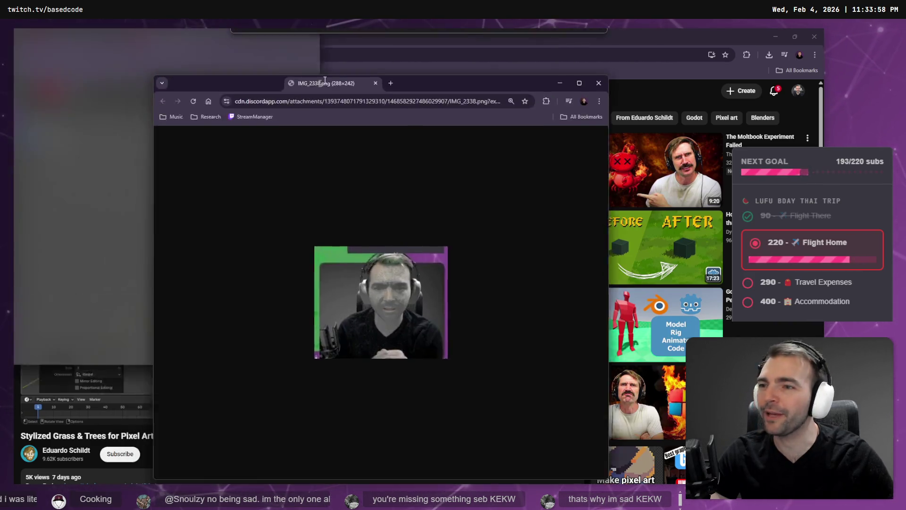
{"action": "left_click_drag", "start_coordinate": [331, 85], "coordinate": [323, 55]}
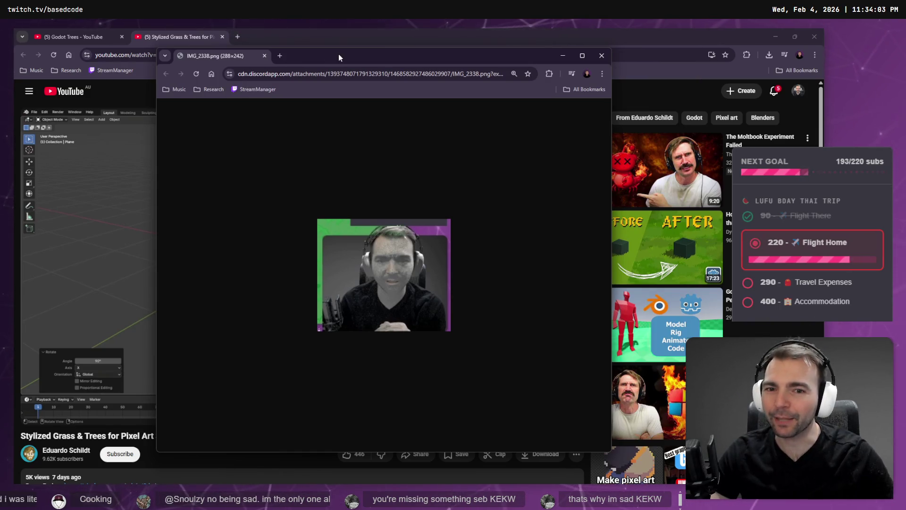
{"action": "middle_click", "coordinate": [202, 56]}
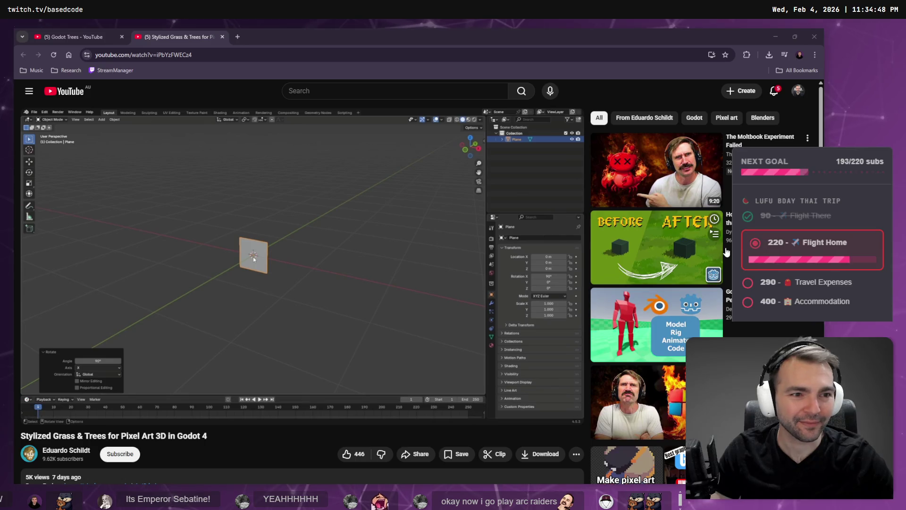
Open the recommended 'How I made grass better' video in a new tab.
{"action": "mouse_move", "coordinate": [716, 246]}
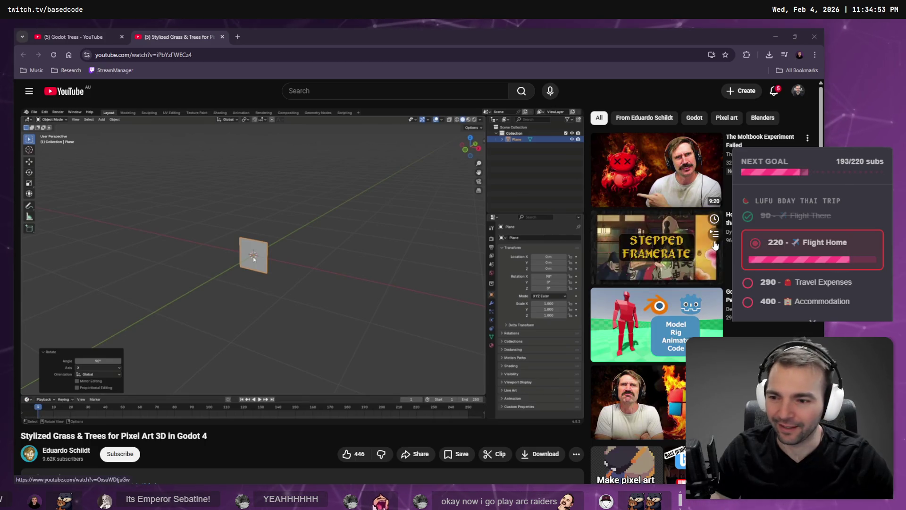
{"action": "middle_click", "coordinate": [656, 260]}
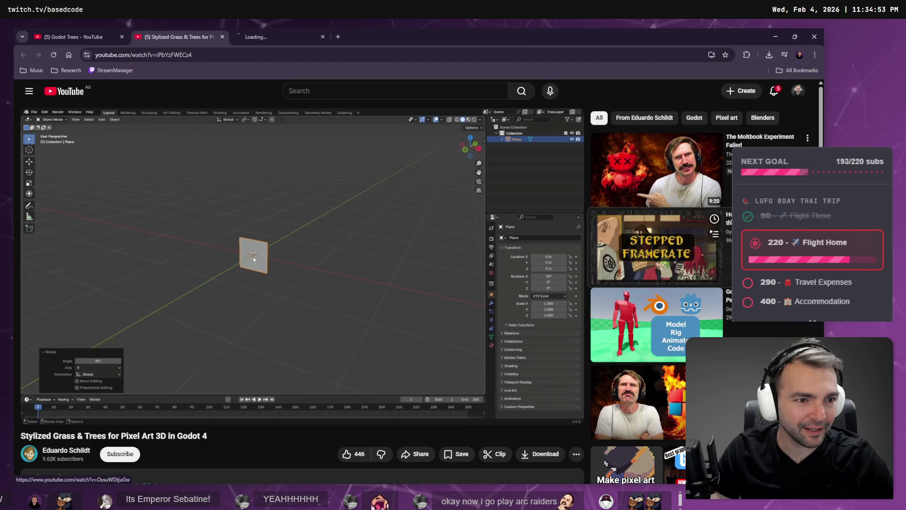
{"action": "left_click", "coordinate": [277, 36]}
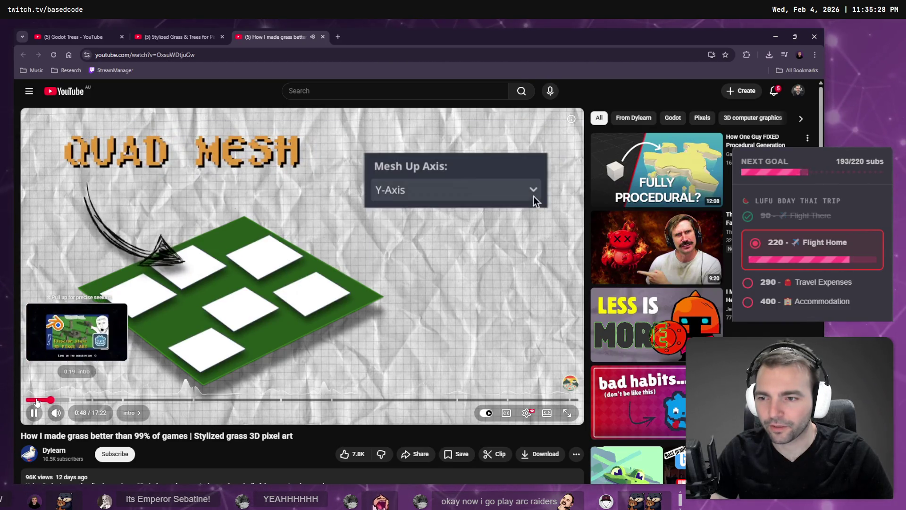
Skim the grass-better video around 9:28 and 13:52, then close its tab.
{"action": "left_click", "coordinate": [37, 400]}
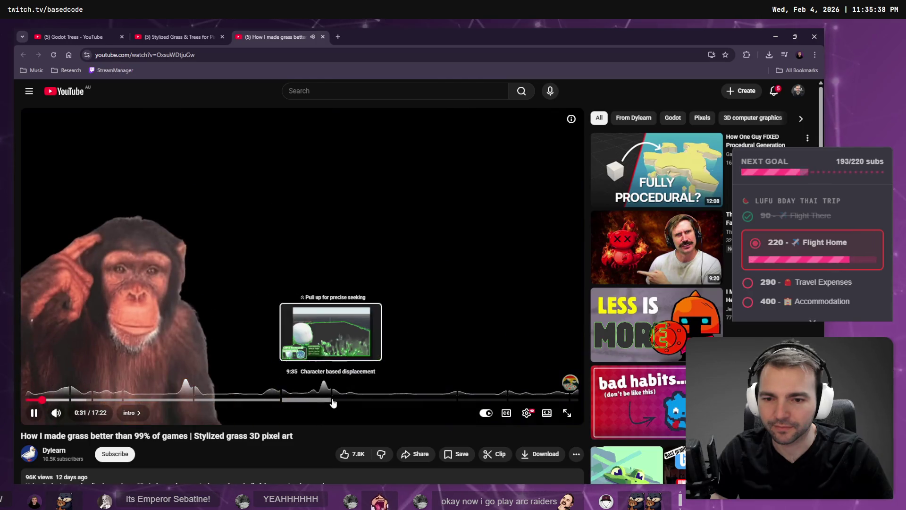
{"action": "left_click", "coordinate": [329, 400]}
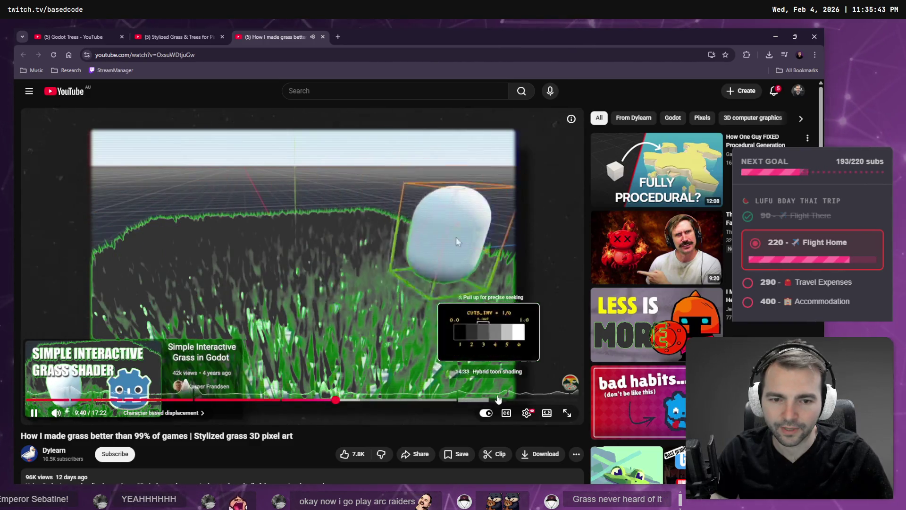
{"action": "left_click", "coordinate": [466, 400]}
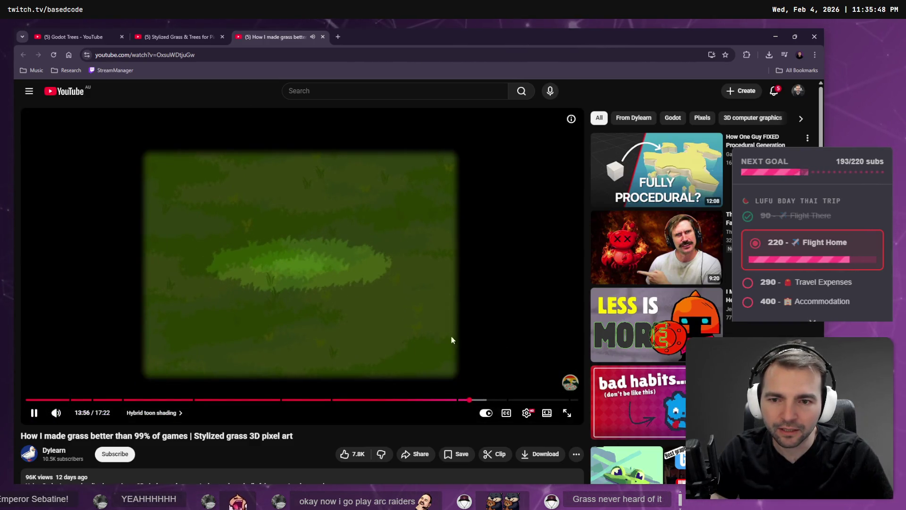
{"action": "key", "text": "ctrl+w"}
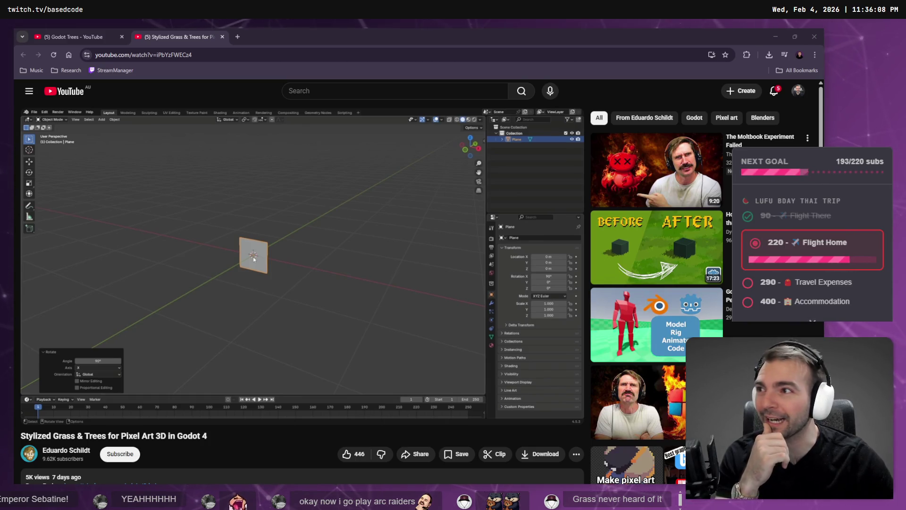
{"action": "left_click", "coordinate": [253, 198]}
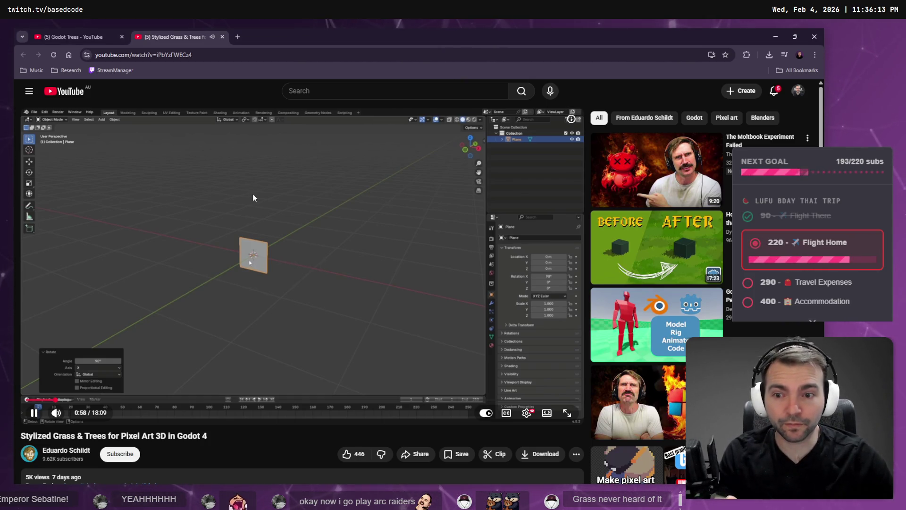
{"action": "left_click", "coordinate": [184, 130]}
{"action": "left_click", "coordinate": [68, 32]}
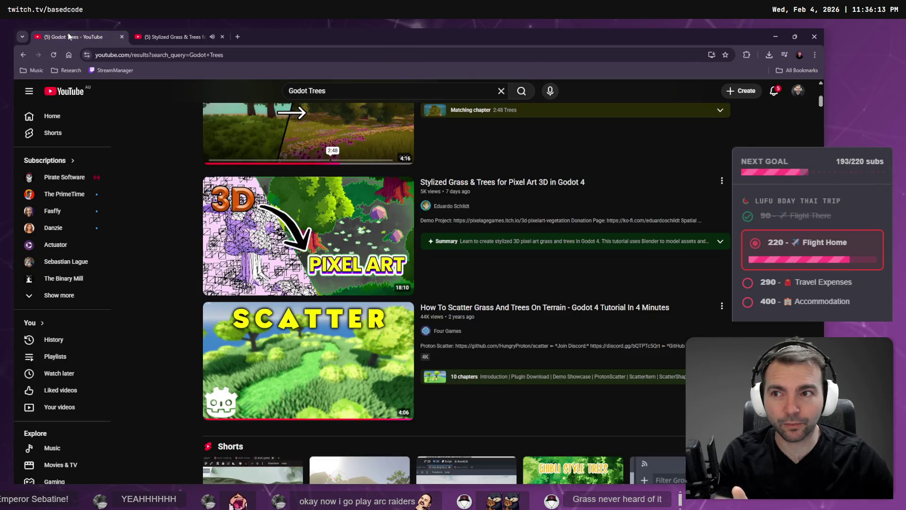
{"action": "scroll", "coordinate": [383, 380], "scroll_direction": "down", "scroll_amount": 5}
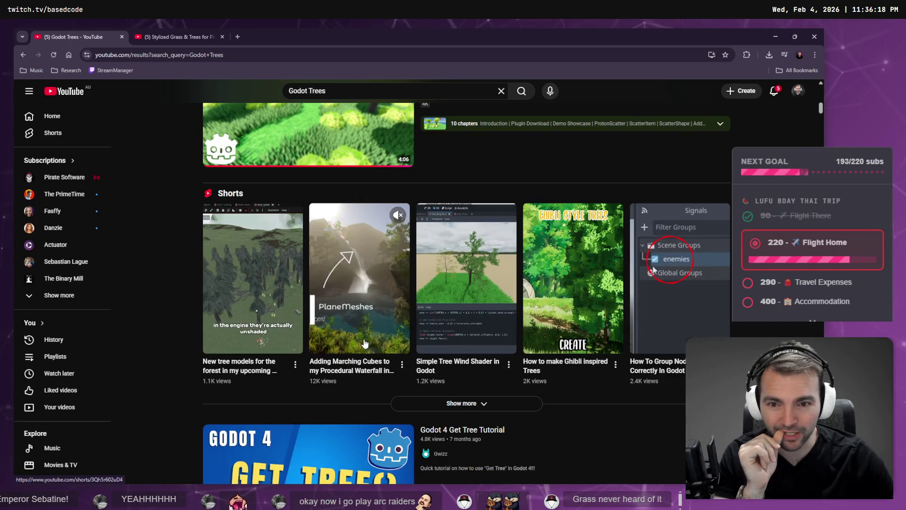
{"action": "middle_click", "coordinate": [577, 313]}
{"action": "left_click", "coordinate": [278, 37]}
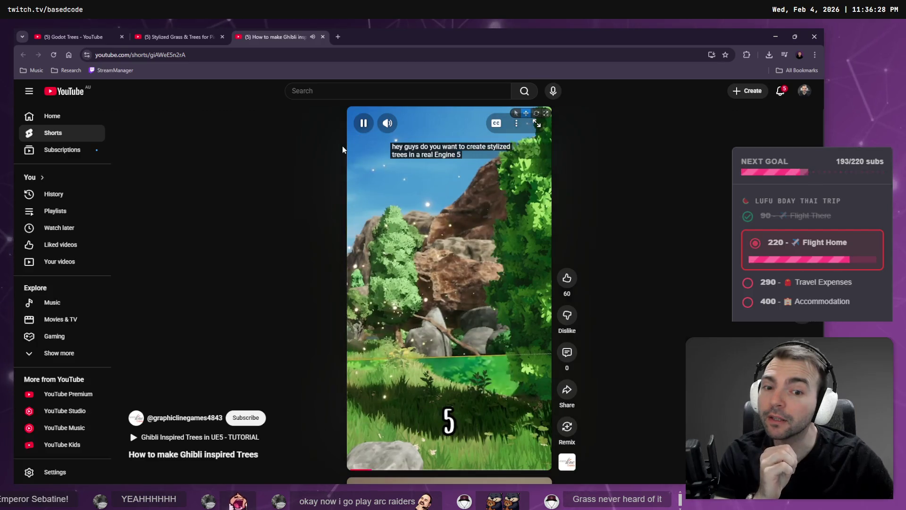
{"action": "middle_click", "coordinate": [274, 38]}
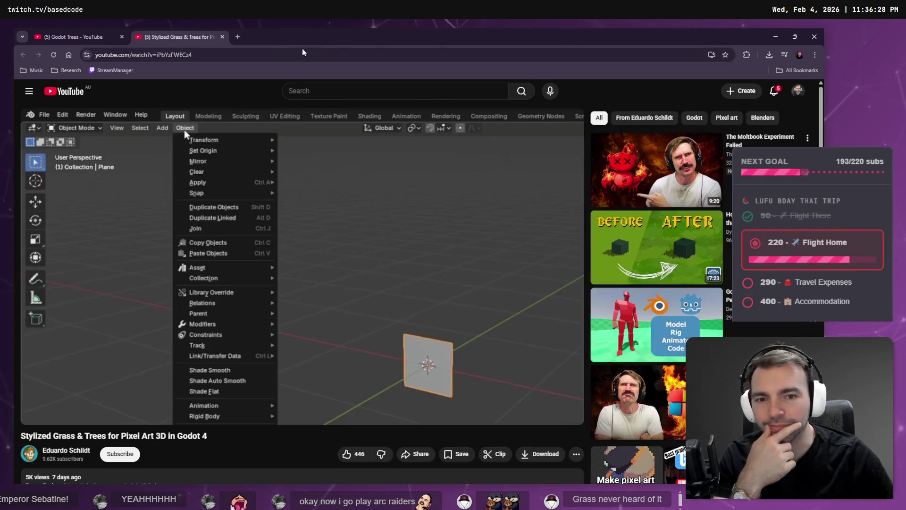
{"action": "scroll", "coordinate": [676, 276], "scroll_direction": "down", "scroll_amount": 7}
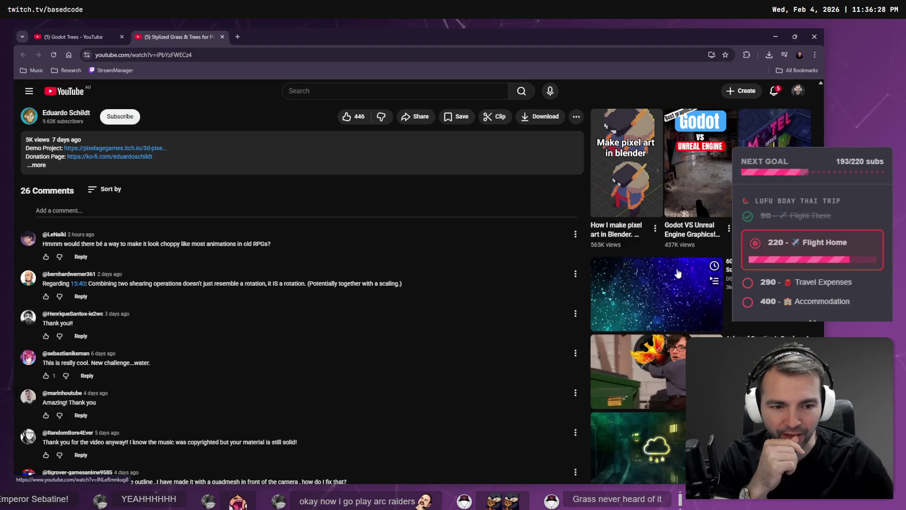
{"action": "scroll", "coordinate": [677, 273], "scroll_direction": "down", "scroll_amount": 3}
{"action": "scroll", "coordinate": [678, 272], "scroll_direction": "up", "scroll_amount": 10}
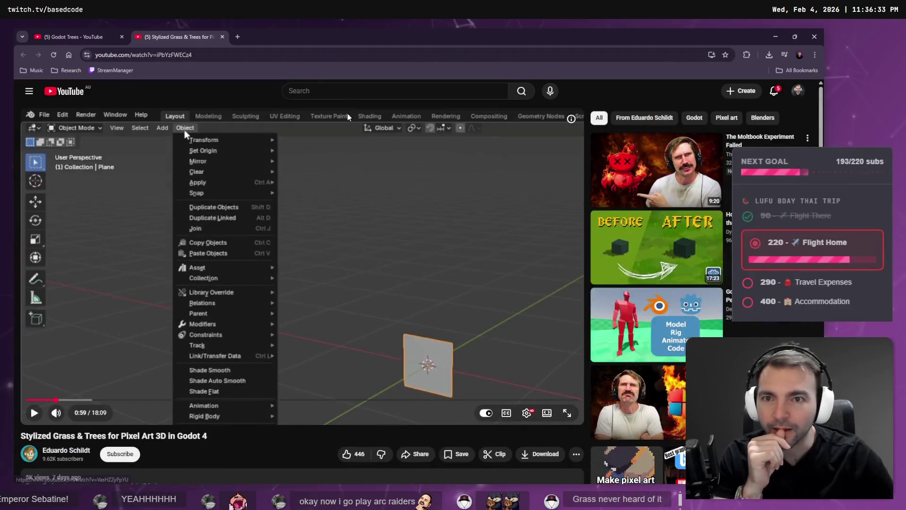
Search 'godot grass' and open Stylized Grass in 5 Minutes // Godot 4 Tutorial in a new tab.
{"action": "type", "text": "godot g"}
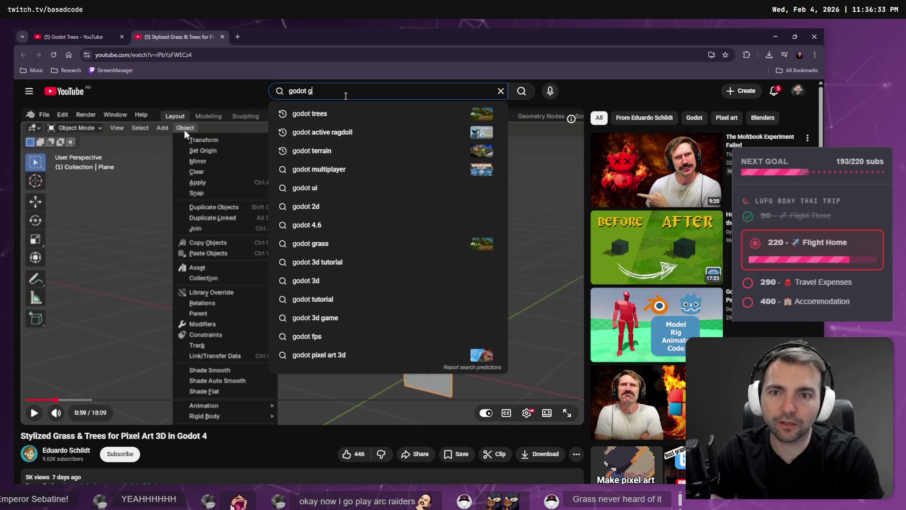
{"action": "type", "text": "rass"}
{"action": "key", "text": "Return"}
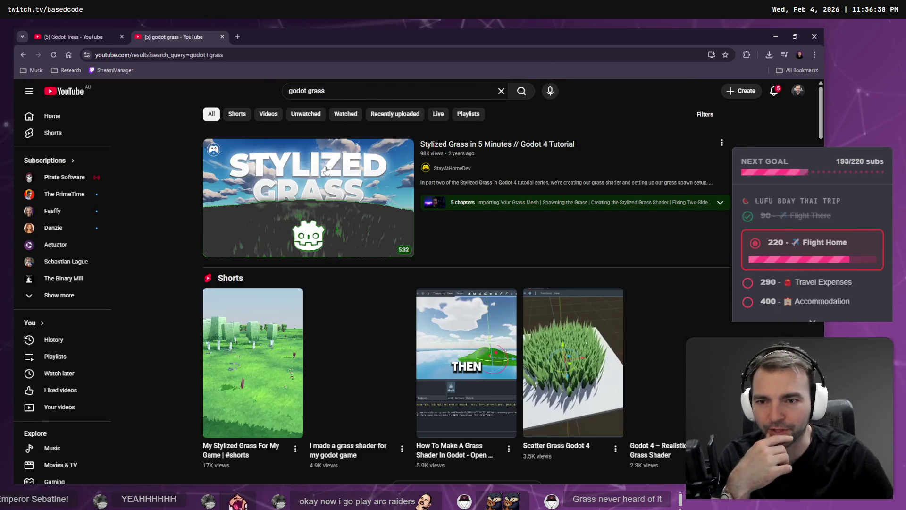
{"action": "mouse_move", "coordinate": [331, 175]}
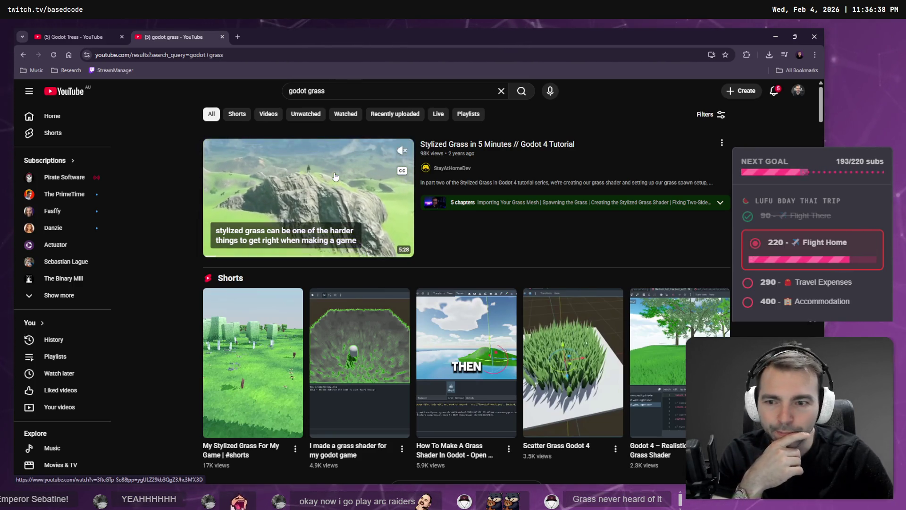
{"action": "scroll", "coordinate": [335, 176], "scroll_direction": "down", "scroll_amount": 3}
{"action": "scroll", "coordinate": [336, 176], "scroll_direction": "up", "scroll_amount": 3}
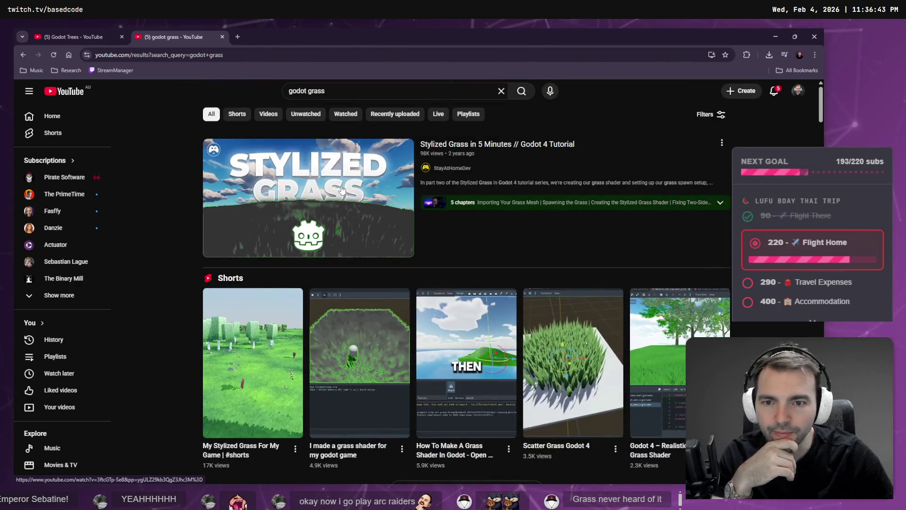
{"action": "middle_click", "coordinate": [342, 188]}
{"action": "left_click", "coordinate": [283, 36]}
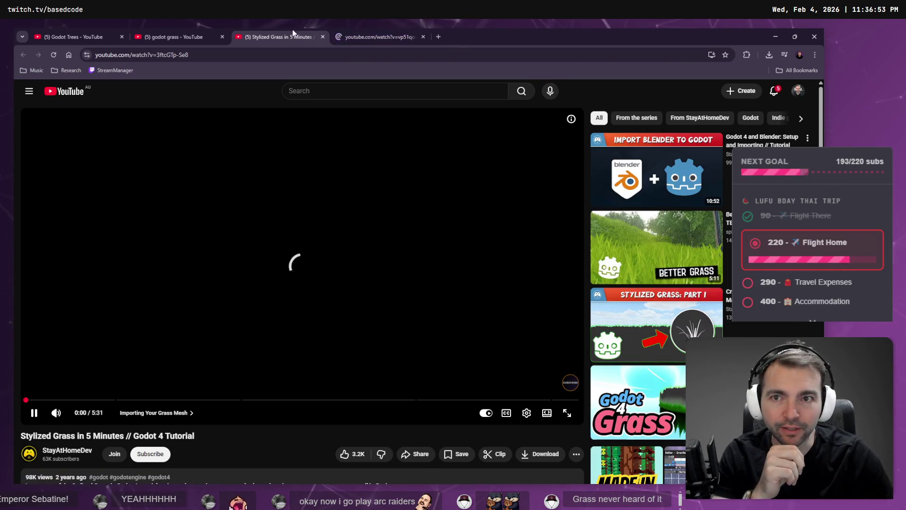
Play the Stylized Grass in 5 Minutes video at double speed.
{"action": "left_click", "coordinate": [349, 37]}
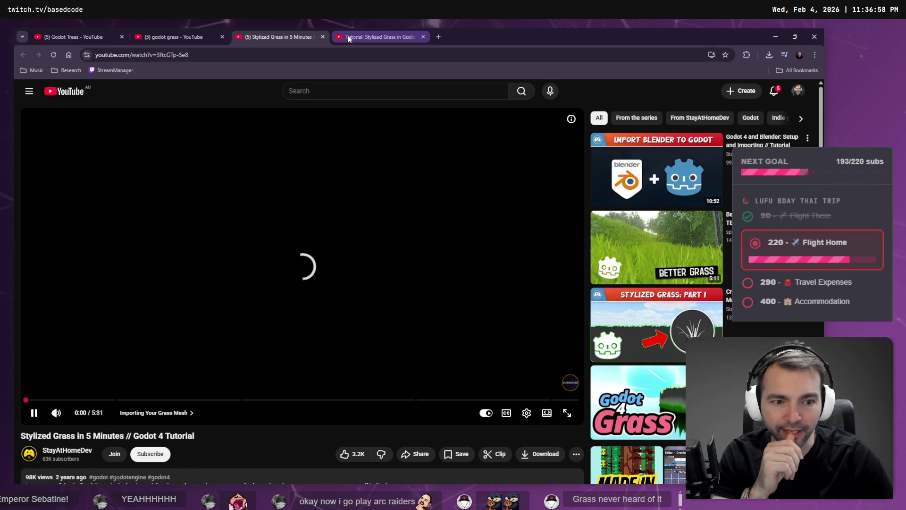
{"action": "left_click", "coordinate": [327, 36]}
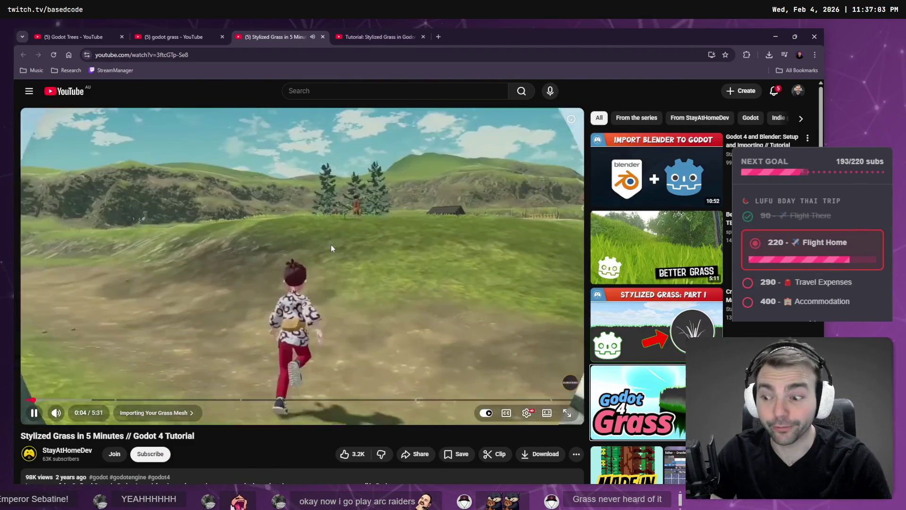
{"action": "left_click_drag", "start_coordinate": [331, 245], "coordinate": [331, 245]}
{"action": "key", "text": "ctrl+Tab"}
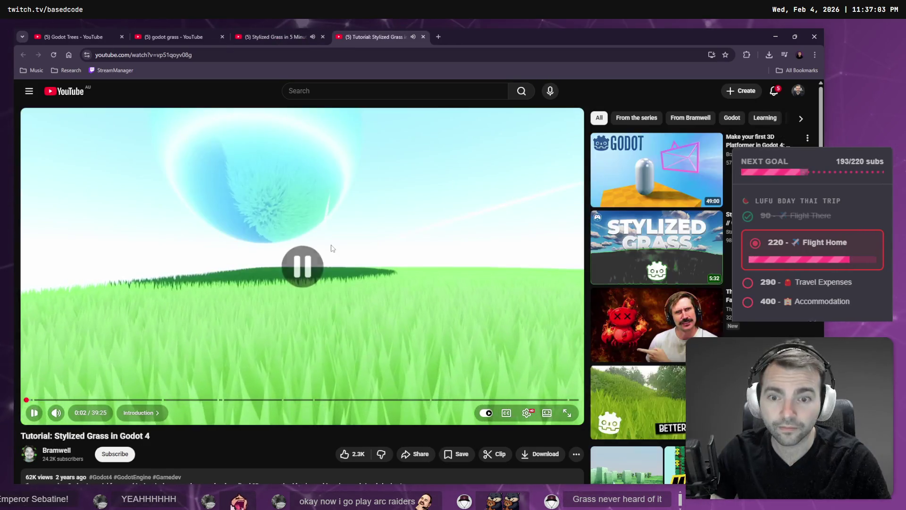
{"action": "left_click", "coordinate": [262, 36]}
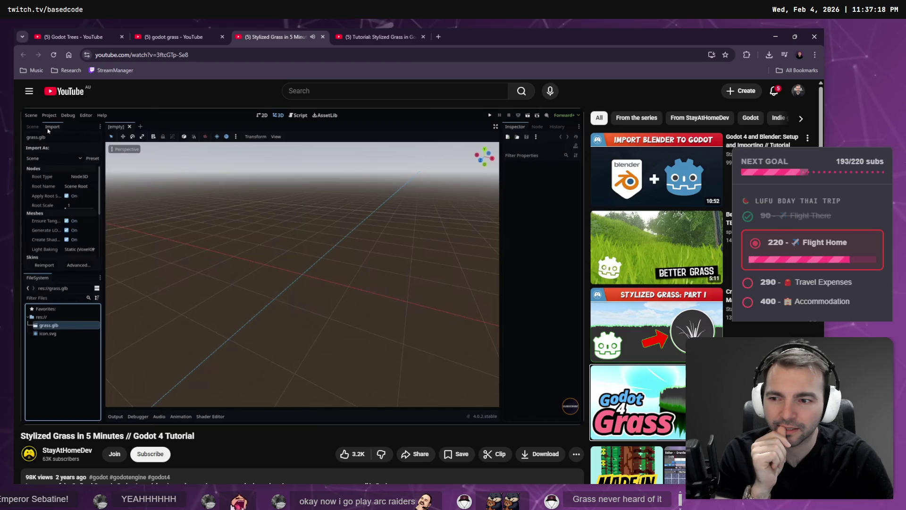
Skip the 5-minute video ahead to 4:51 and let it finish, then switch tabs.
{"action": "key", "text": "Right"}
{"action": "key", "text": "Right"}
{"action": "key", "text": "Right"}
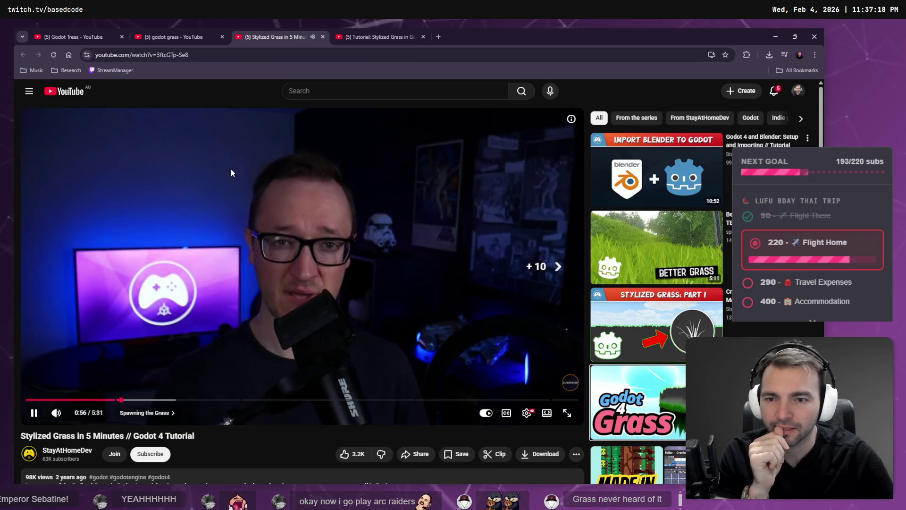
{"action": "key", "text": "Right"}
{"action": "key", "text": "Right"}
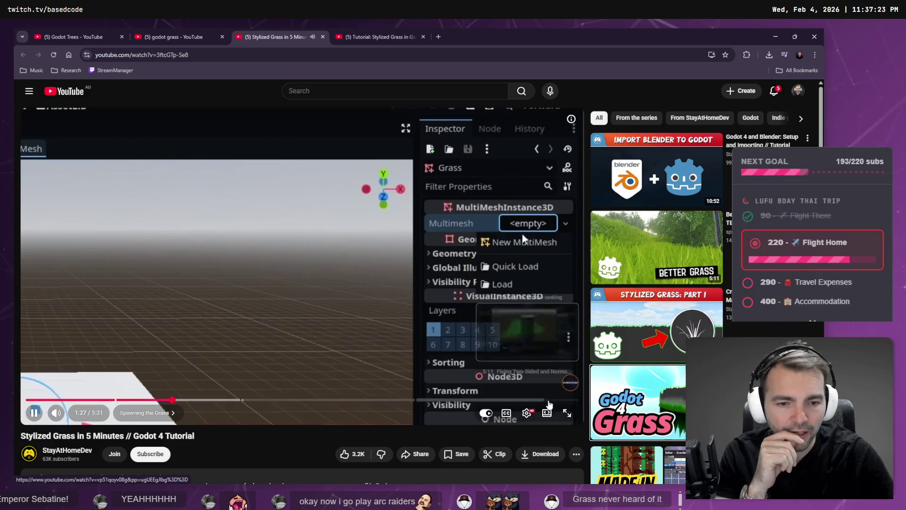
{"action": "left_click", "coordinate": [524, 405]}
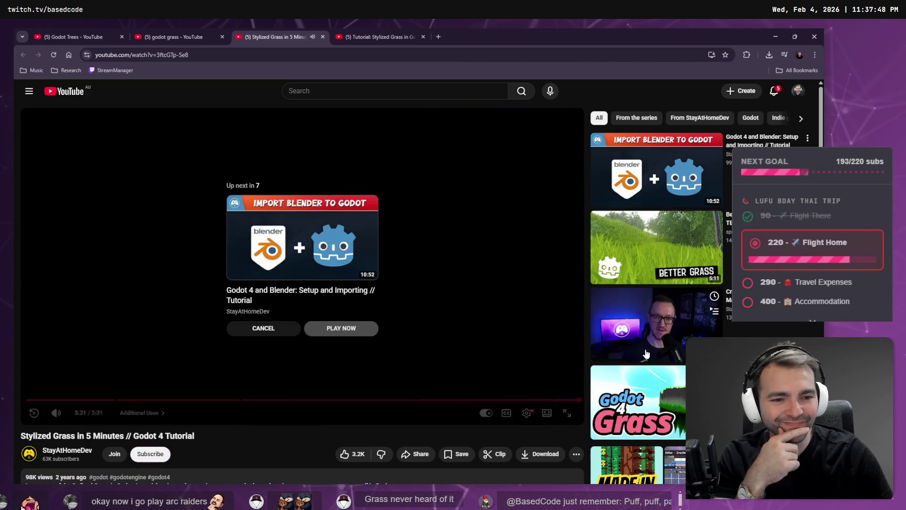
{"action": "key", "text": "ctrl+Tab"}
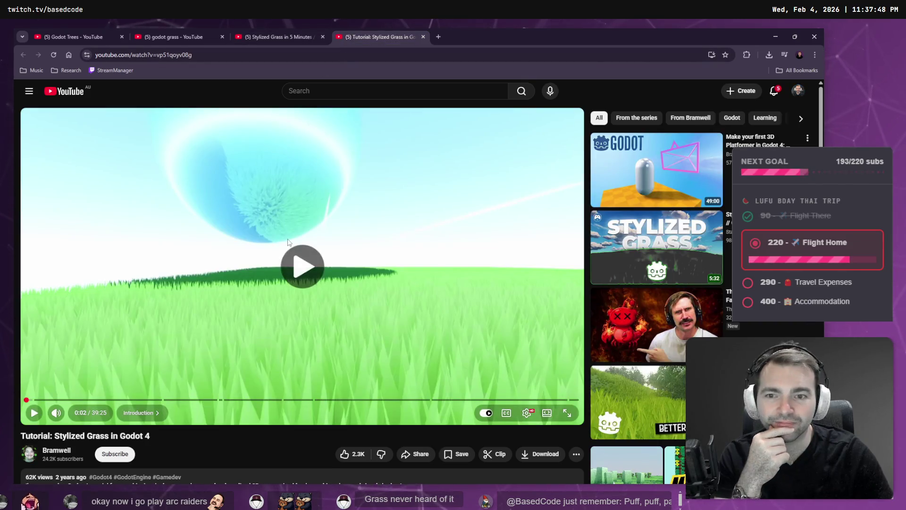
Play Tutorial: Stylized Grass in Godot 4 sped up, pausing the Godot 4 and Blender video.
{"action": "left_click", "coordinate": [289, 242]}
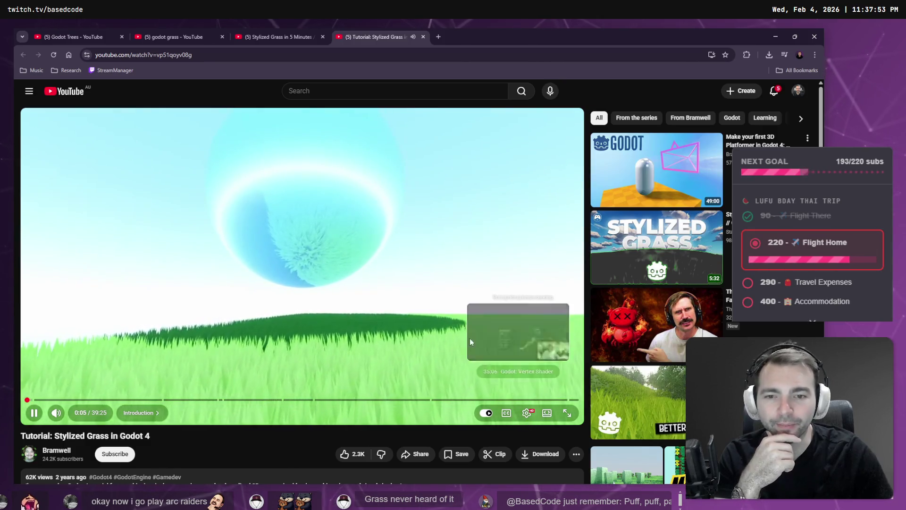
{"action": "key", "text": "shift+period"}
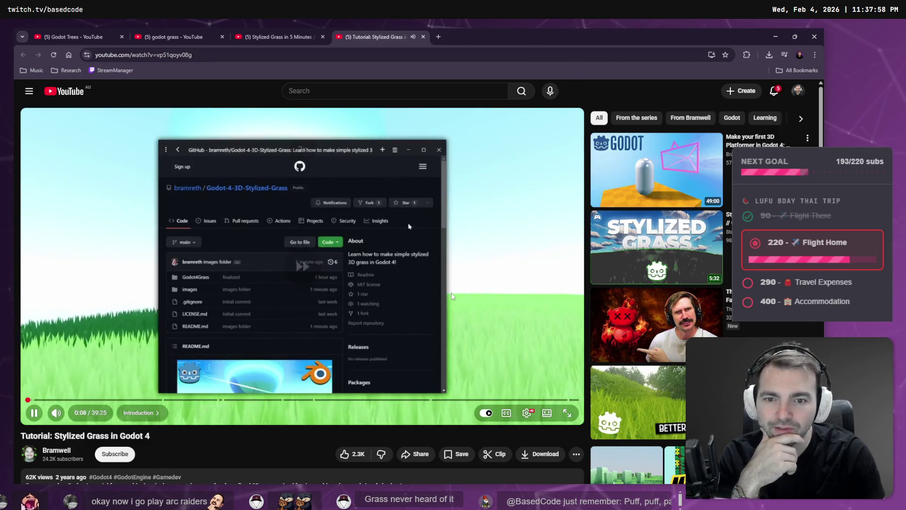
{"action": "left_click", "coordinate": [282, 37]}
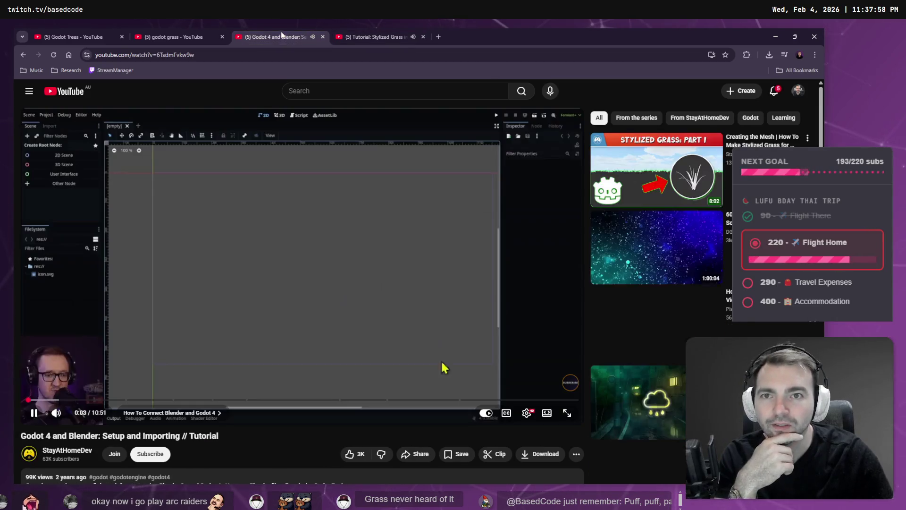
{"action": "left_click", "coordinate": [292, 187]}
{"action": "left_click", "coordinate": [363, 32]}
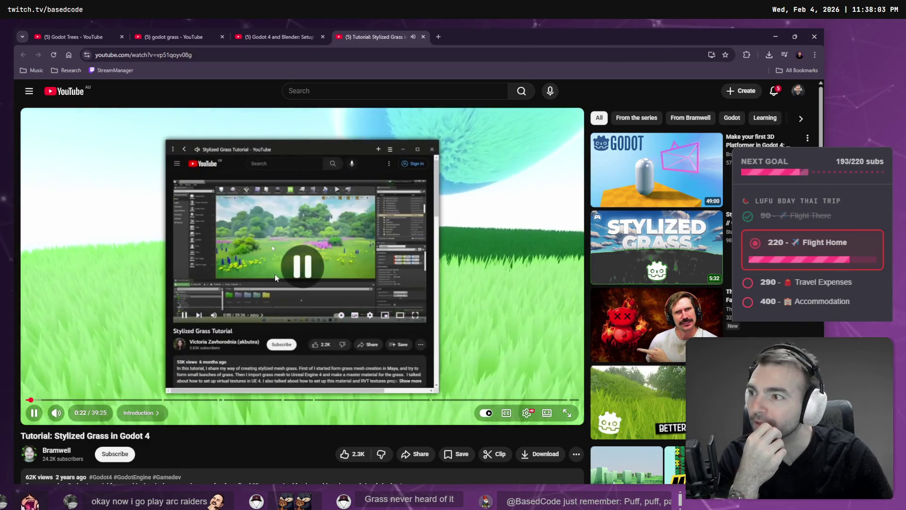
{"action": "left_click", "coordinate": [275, 275]}
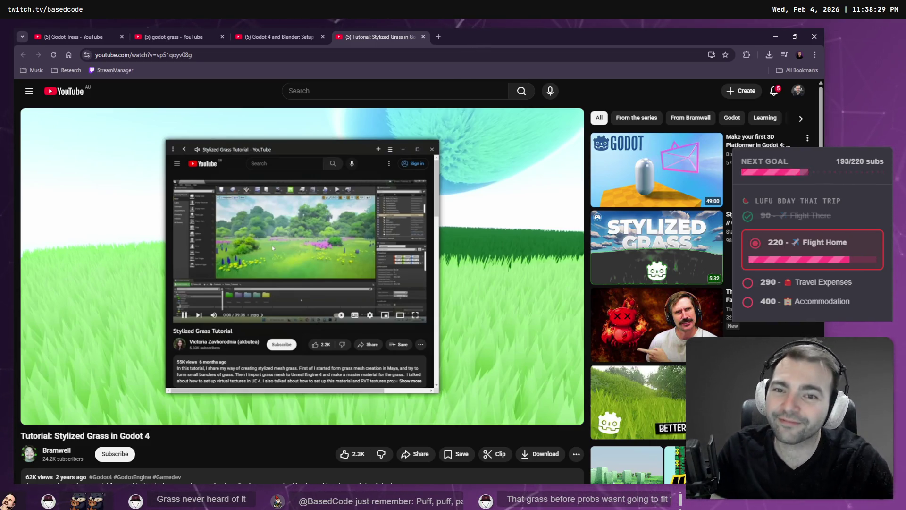
Pause the tutorial at 0:27 and switch it to full screen.
{"action": "left_click", "coordinate": [272, 248]}
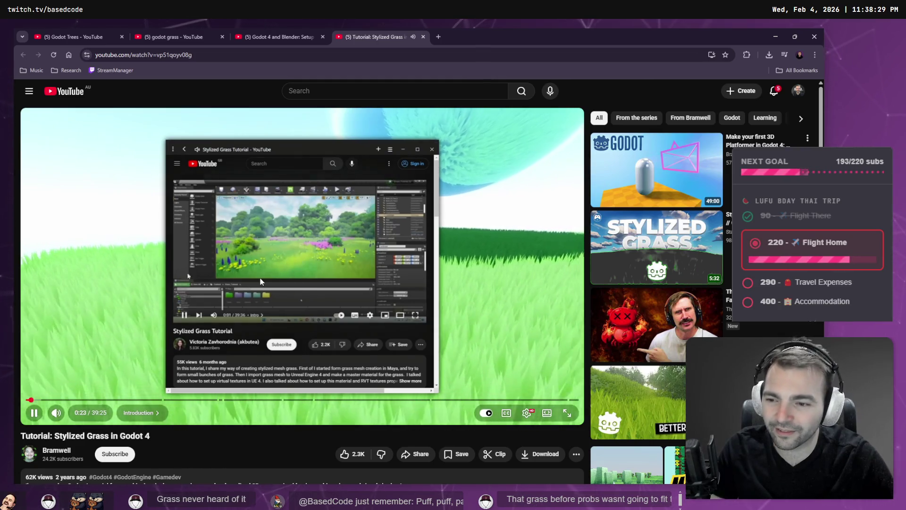
{"action": "left_click", "coordinate": [261, 282]}
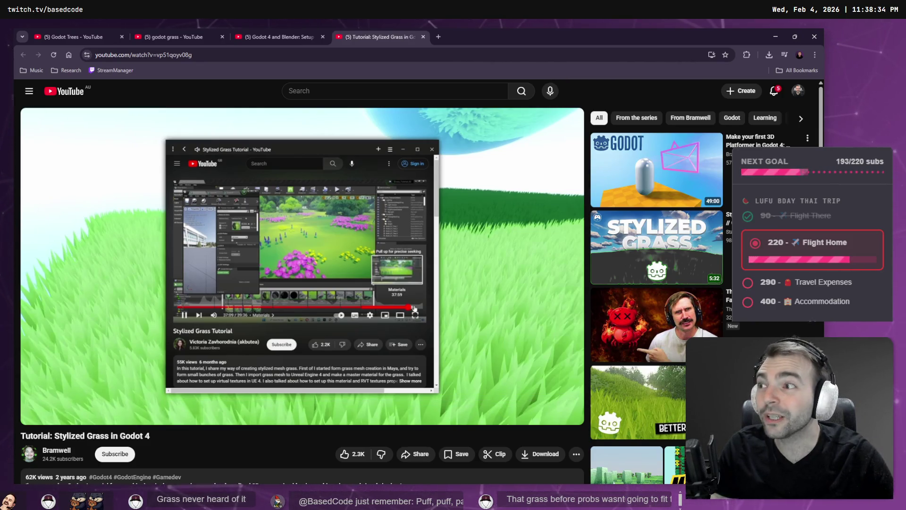
{"action": "double_click", "coordinate": [231, 243]}
{"action": "left_click", "coordinate": [231, 242]}
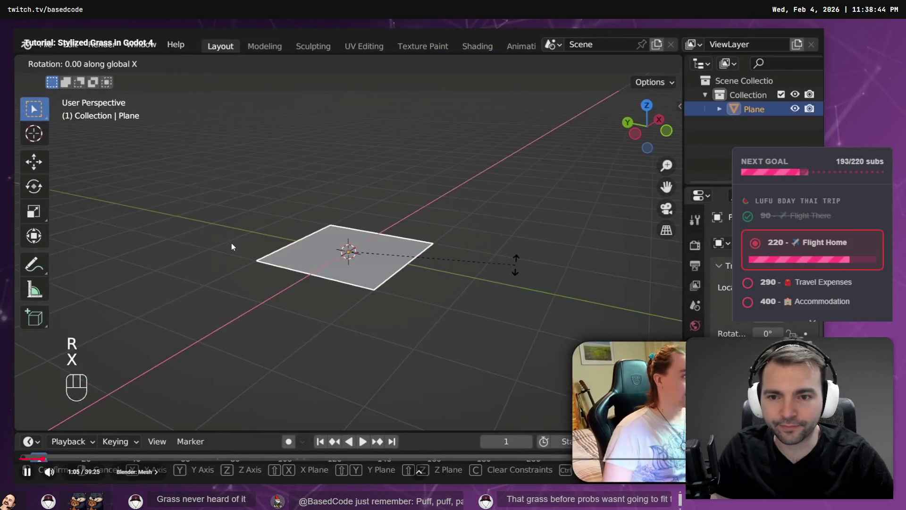
Rewind the Stylized Grass tutorial to about 0:41 and replay its Blender plane and Empty setup.
{"action": "left_click_drag", "start_coordinate": [29, 451], "coordinate": [34, 460]}
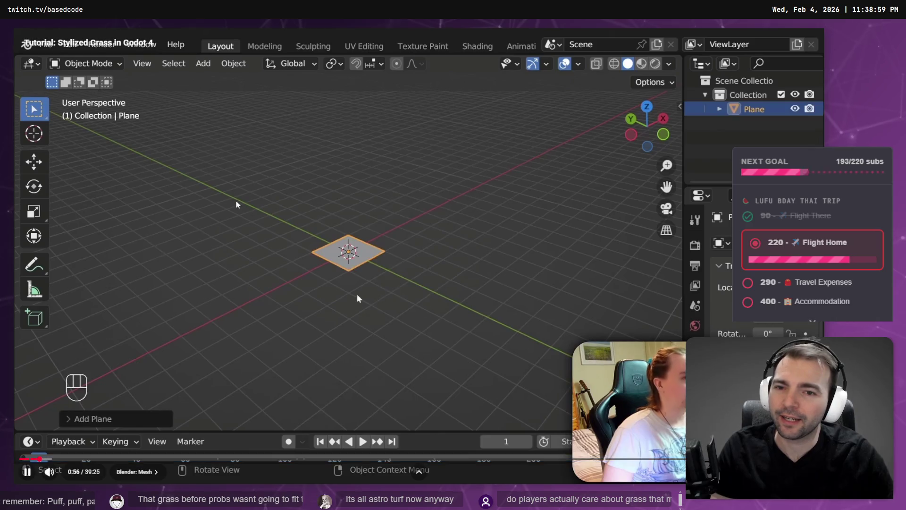
{"action": "left_click", "coordinate": [422, 320]}
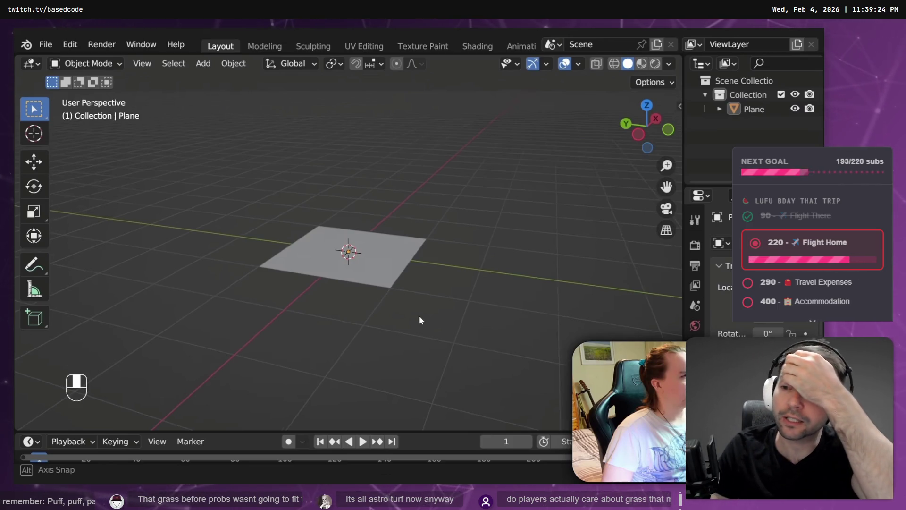
{"action": "left_click", "coordinate": [230, 204]}
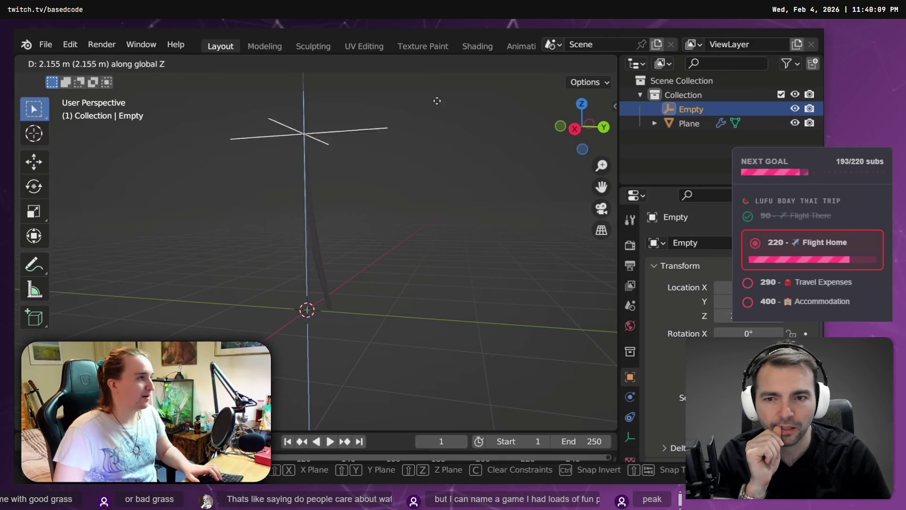
Skip the grass tutorial ahead to about 14:11 and pause on the MultiMesh documentation.
{"action": "mouse_move", "coordinate": [231, 204]}
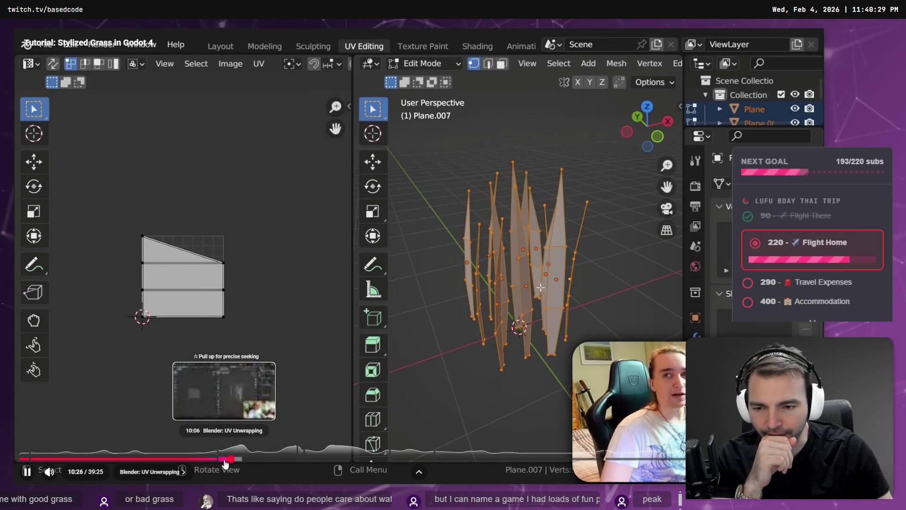
{"action": "left_click", "coordinate": [290, 459]}
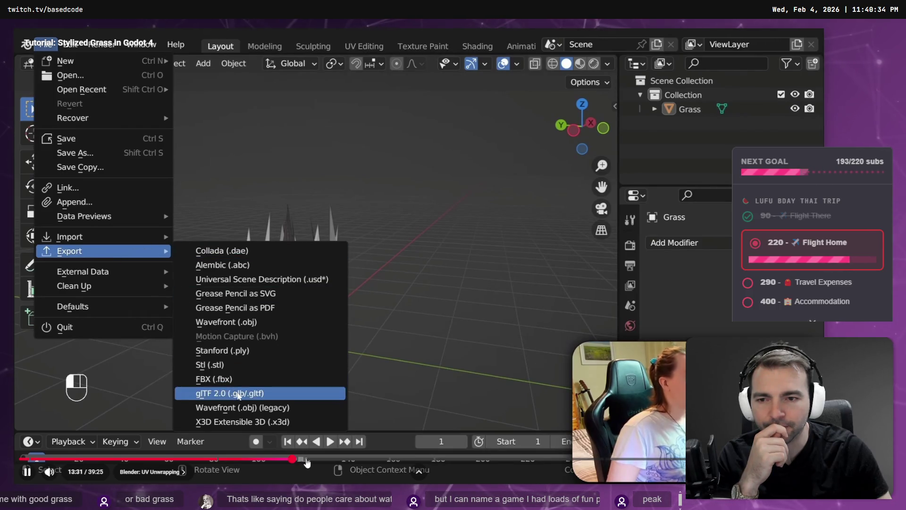
{"action": "left_click", "coordinate": [308, 459]}
{"action": "left_click", "coordinate": [310, 459]}
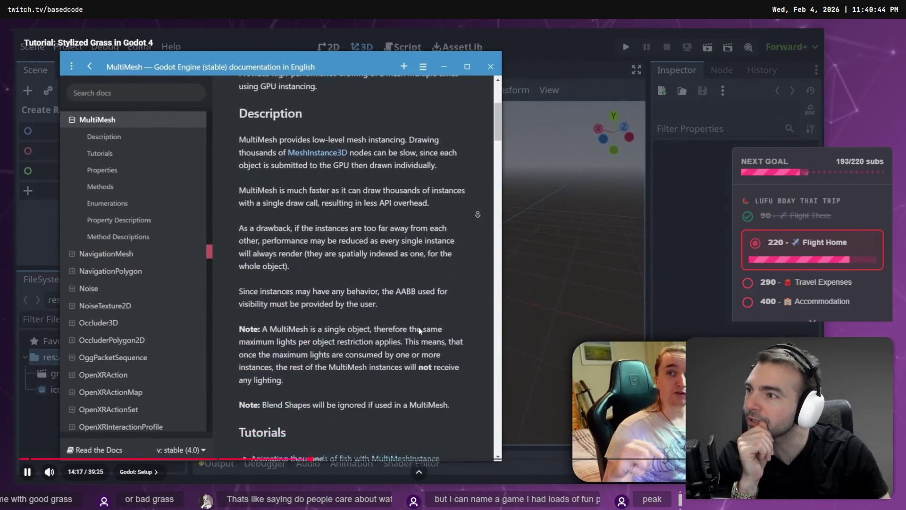
{"action": "key", "text": "space"}
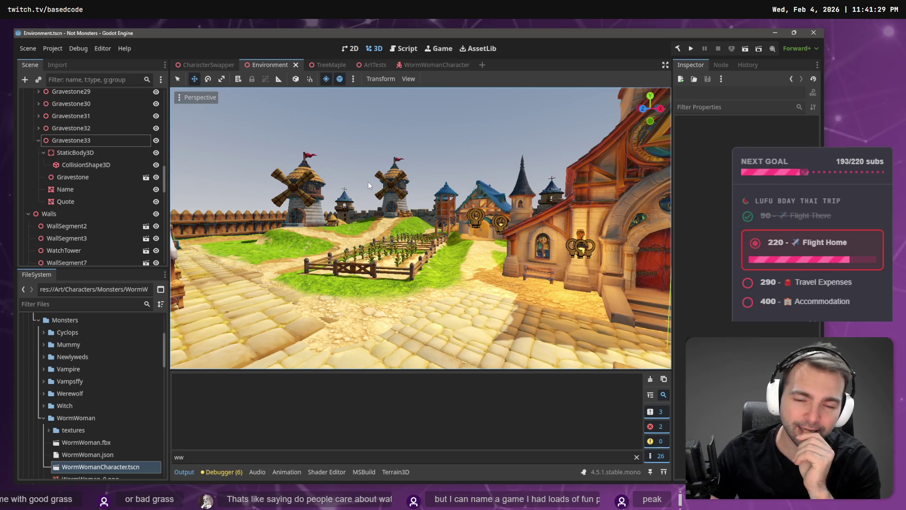
Filter the FileSystem by 'Main' and select Main.tscn.
{"action": "right_click_drag", "start_coordinate": [369, 182], "coordinate": [369, 182]}
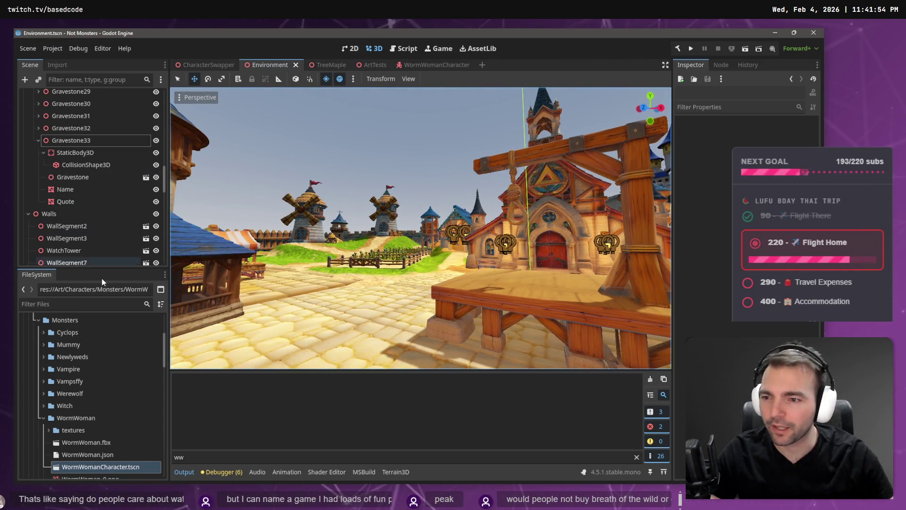
{"action": "left_click", "coordinate": [64, 320]}
{"action": "left_click", "coordinate": [67, 305]}
{"action": "type", "text": "A"}
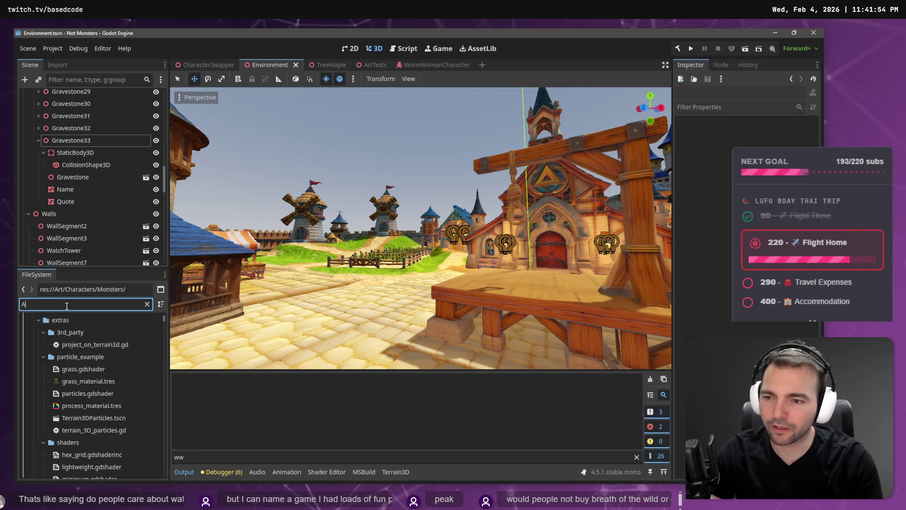
{"action": "key", "text": "BackSpace"}
{"action": "type", "text": "Main"}
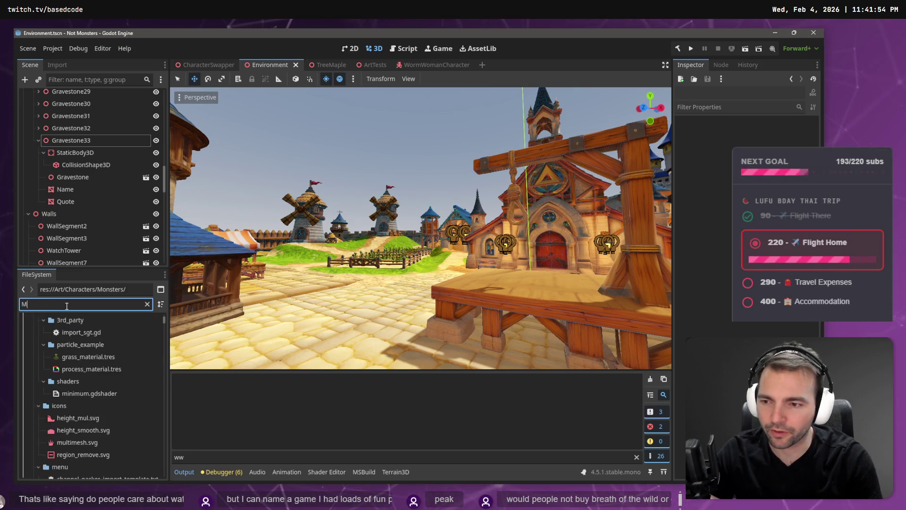
{"action": "left_click", "coordinate": [148, 304]}
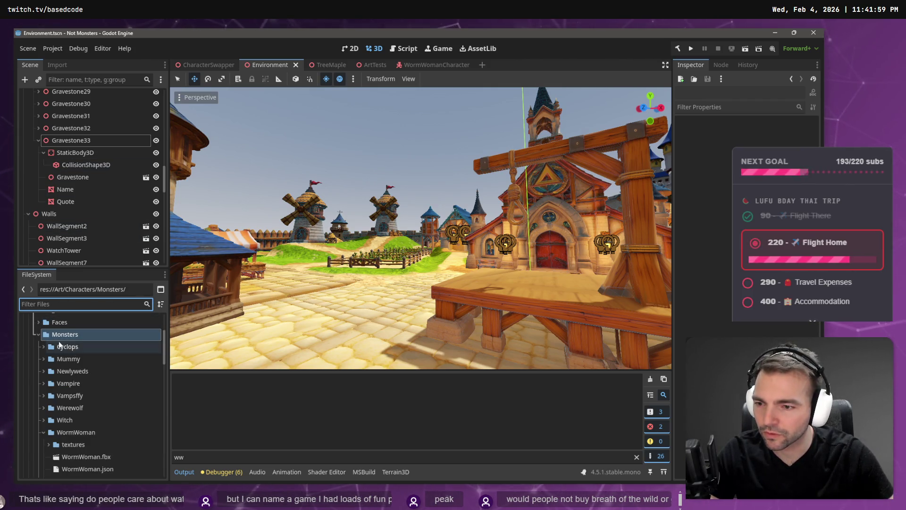
{"action": "left_click", "coordinate": [74, 306]}
{"action": "type", "text": "Main"}
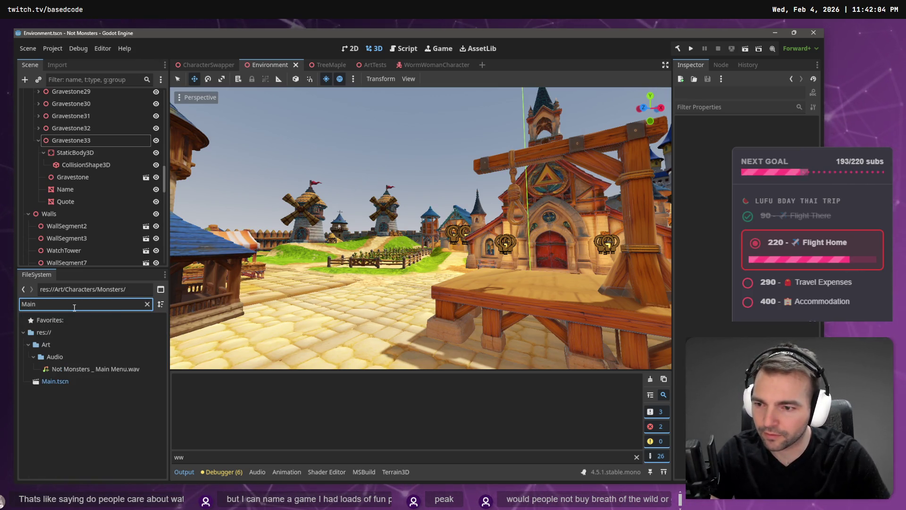
{"action": "left_click", "coordinate": [55, 381]}
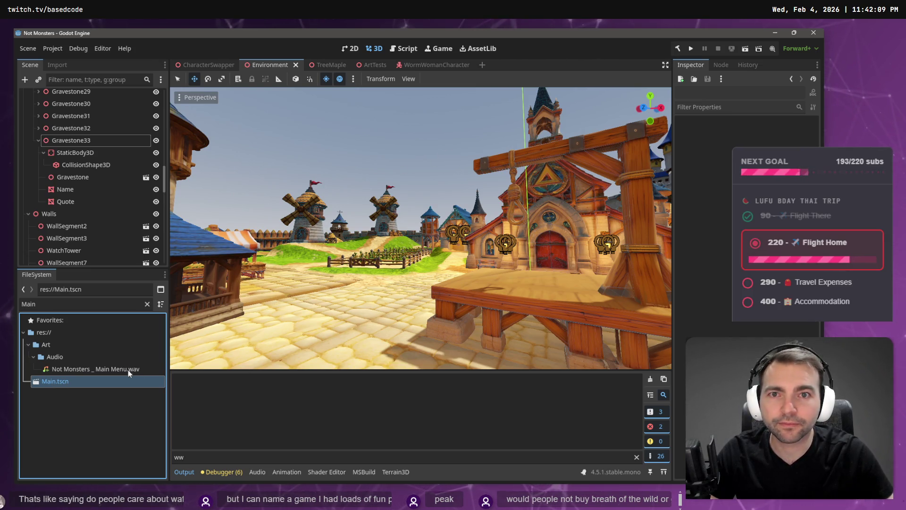
Open Main.tscn and fly the camera to the church, table and castle gate.
{"action": "double_click", "coordinate": [56, 381]}
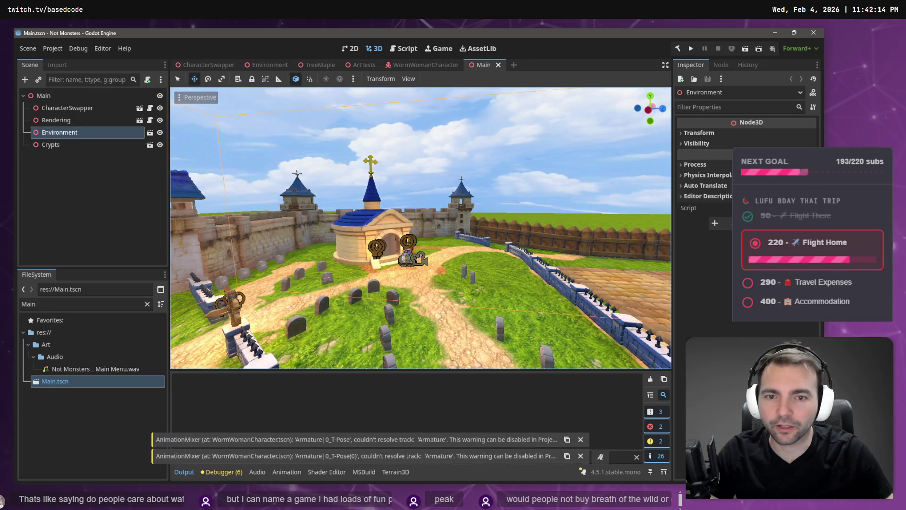
{"action": "mouse_move", "coordinate": [420, 227]}
{"action": "right_mouse_down"}
{"action": "mouse_move", "coordinate": [312, 231]}
{"action": "mouse_move", "coordinate": [460, 238]}
{"action": "right_mouse_up"}
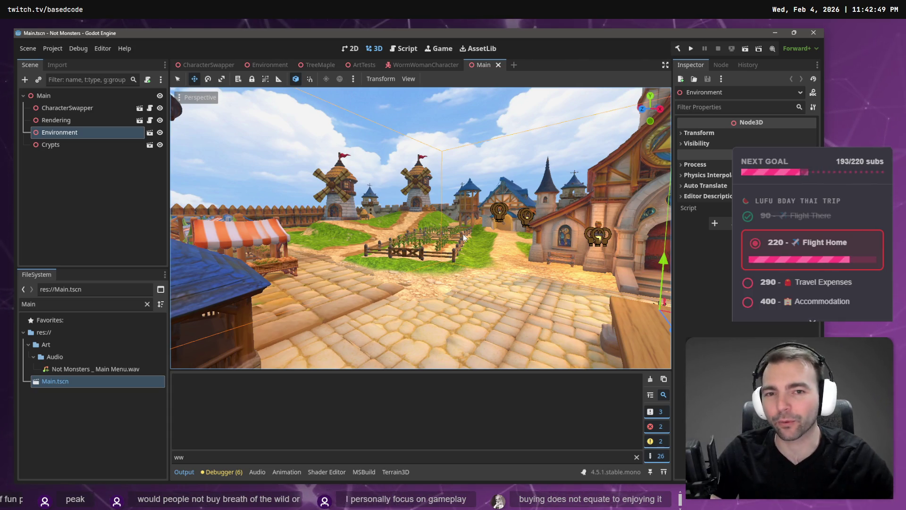
{"action": "right_click_drag", "start_coordinate": [465, 179], "coordinate": [466, 179]}
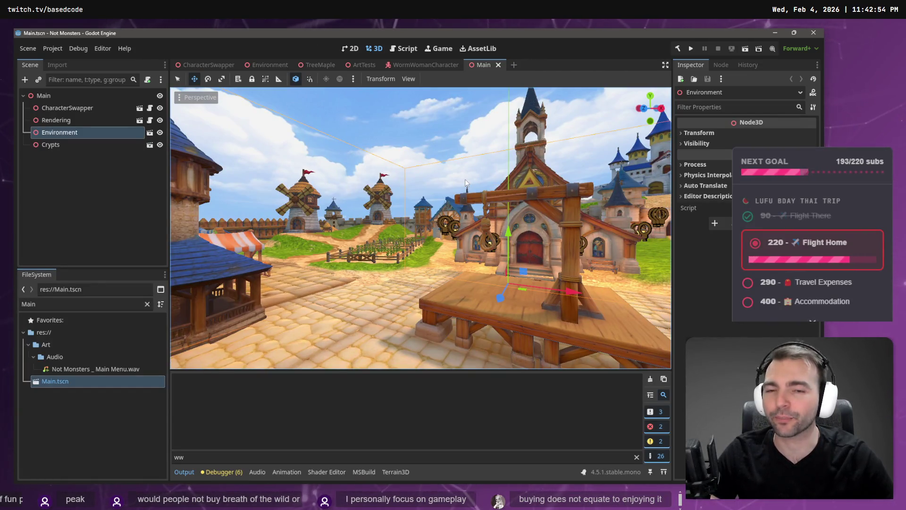
{"action": "right_click_drag", "start_coordinate": [466, 179], "coordinate": [466, 179]}
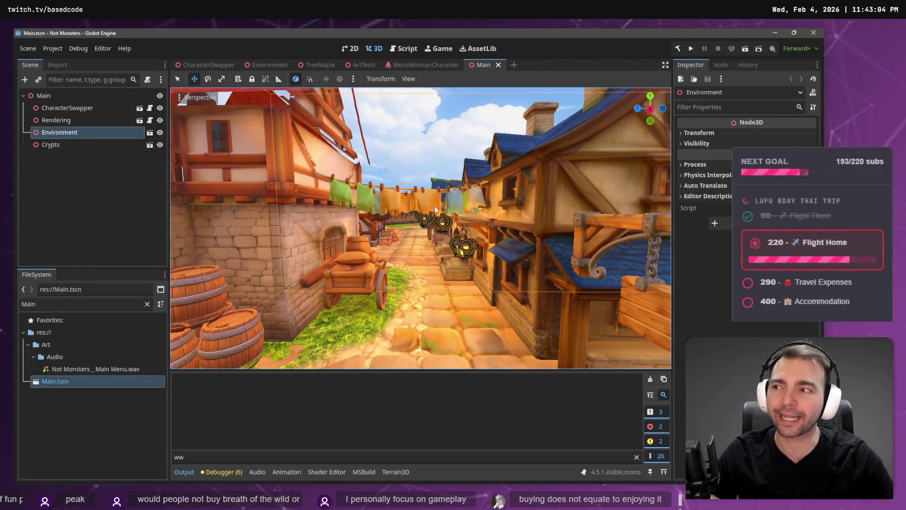
Fly down the alley past the timber house and graveyard to an elevated view of church and castle.
{"action": "right_click_drag", "start_coordinate": [434, 206], "coordinate": [392, 217]}
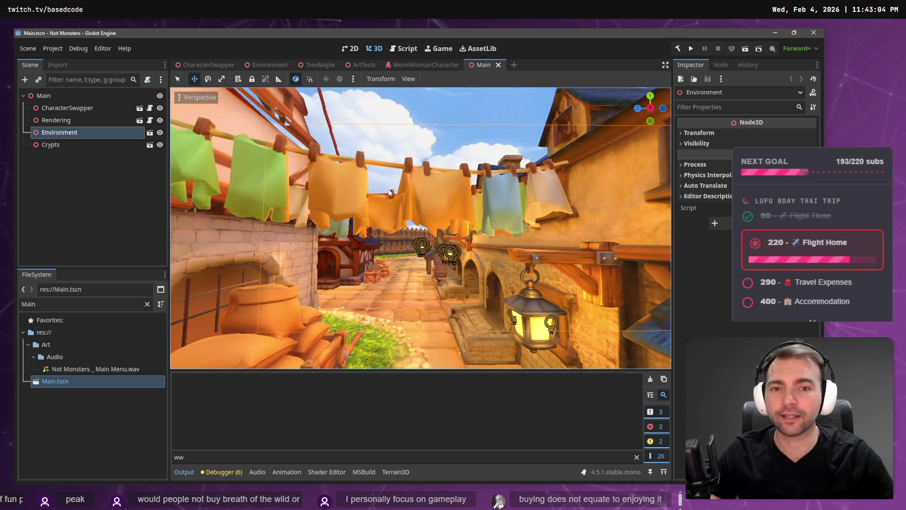
{"action": "right_click_drag", "start_coordinate": [231, 191], "coordinate": [417, 173]}
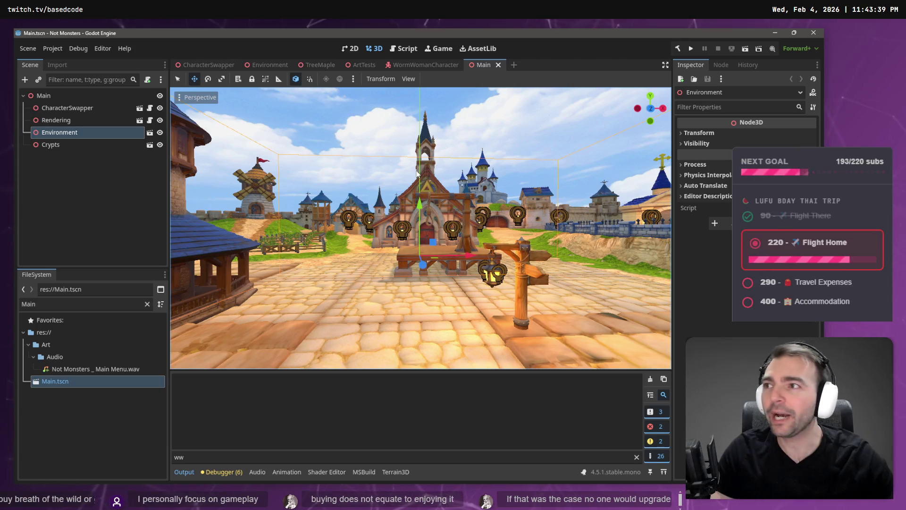
{"action": "key", "text": "w"}
{"action": "mouse_move", "coordinate": [171, 151]}
{"action": "right_mouse_down"}
{"action": "mouse_move", "coordinate": [155, 151]}
{"action": "mouse_move", "coordinate": [198, 152]}
{"action": "mouse_move", "coordinate": [175, 156]}
{"action": "mouse_move", "coordinate": [189, 153]}
{"action": "right_mouse_up"}
{"action": "key", "text": "s"}
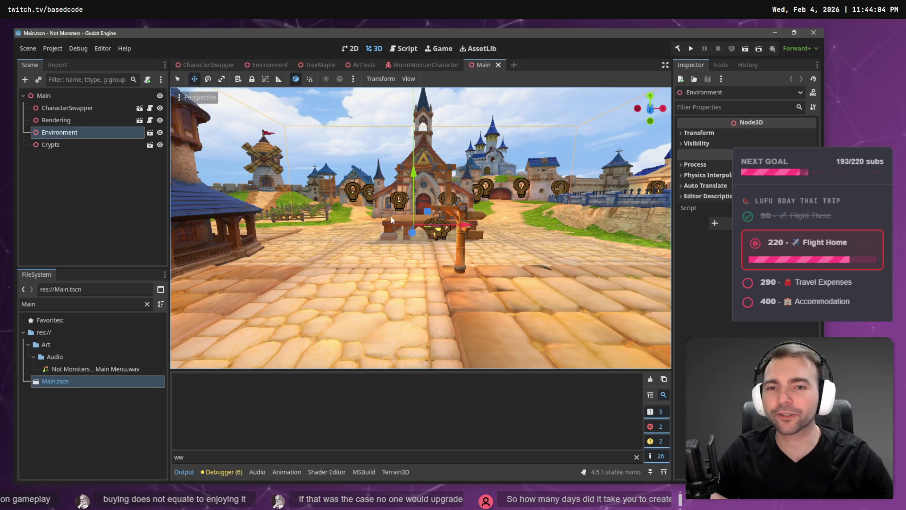
{"action": "mouse_move", "coordinate": [421, 228]}
{"action": "right_mouse_down"}
{"action": "mouse_move", "coordinate": [402, 210]}
{"action": "mouse_move", "coordinate": [340, 215]}
{"action": "right_mouse_up"}
Run the game with F5 and walk the wolf, mummy and princess characters through the graveyard.
{"action": "key", "text": "F5"}
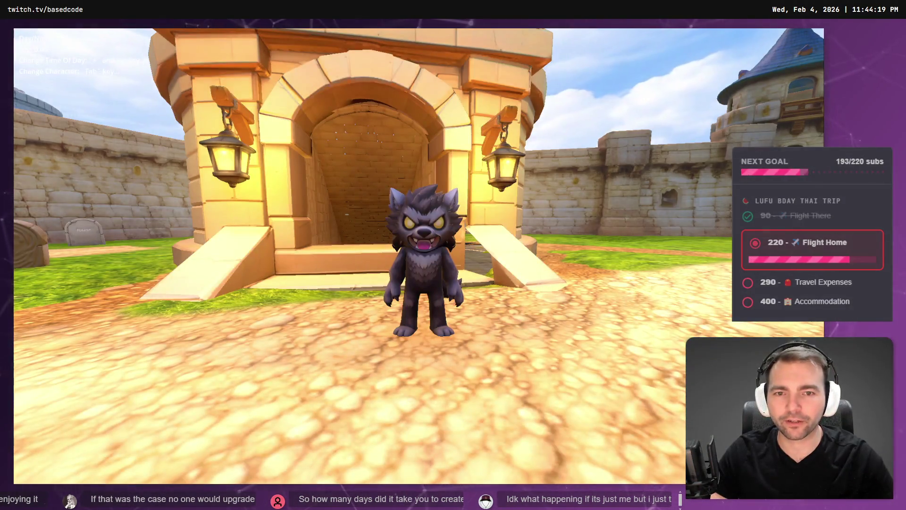
{"action": "key", "text": "s"}
{"action": "key", "text": "Tab"}
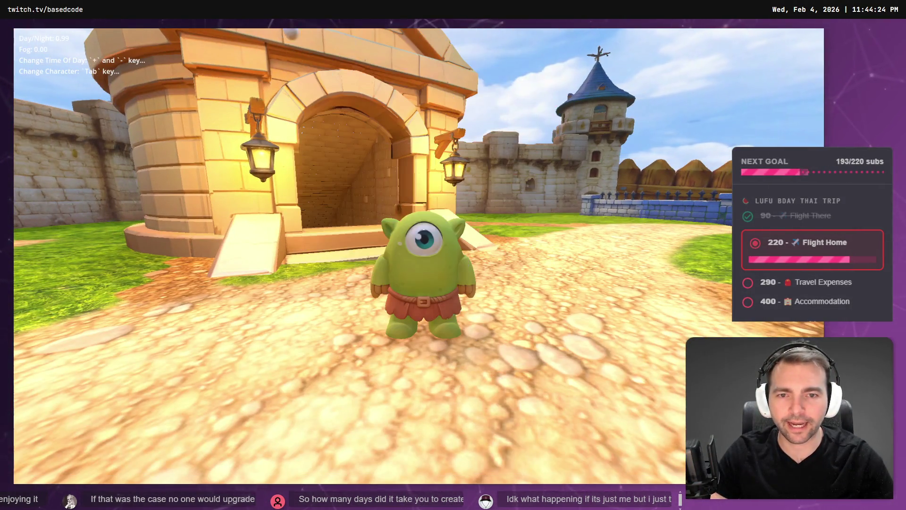
{"action": "key", "text": "w"}
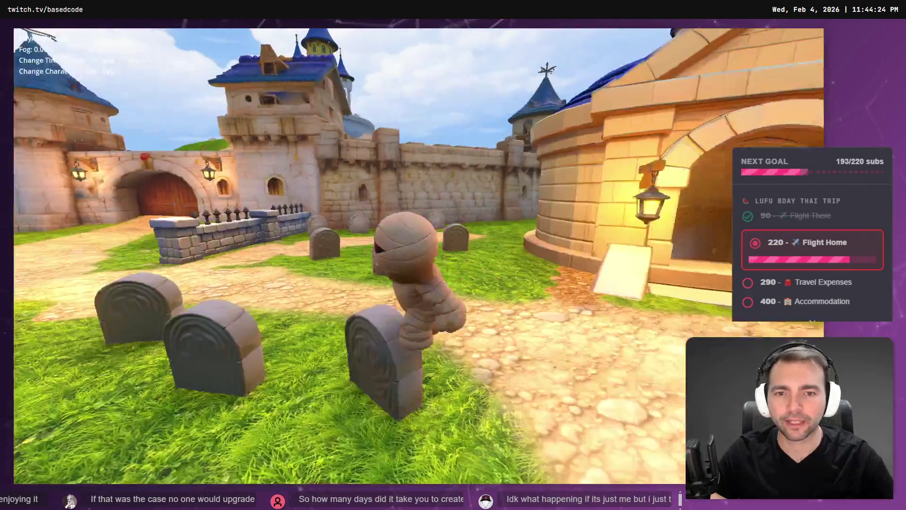
{"action": "key", "text": "Tab"}
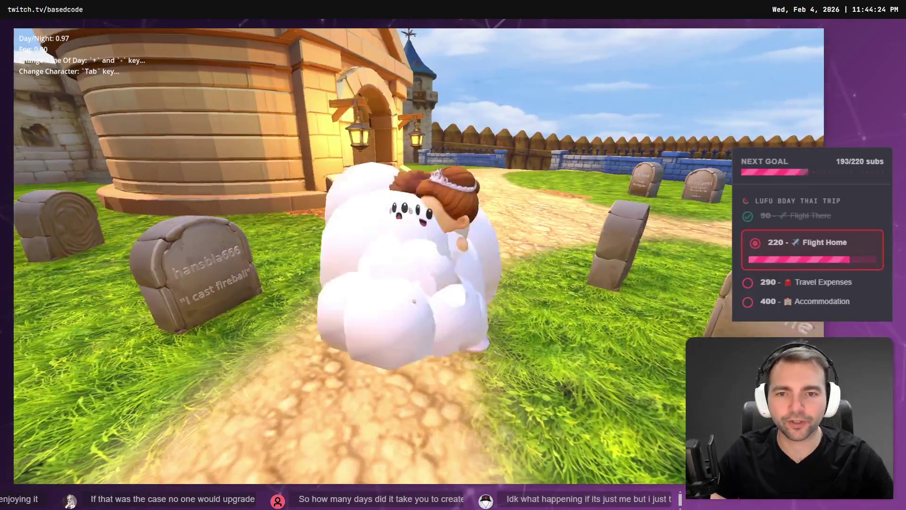
{"action": "key", "text": "w"}
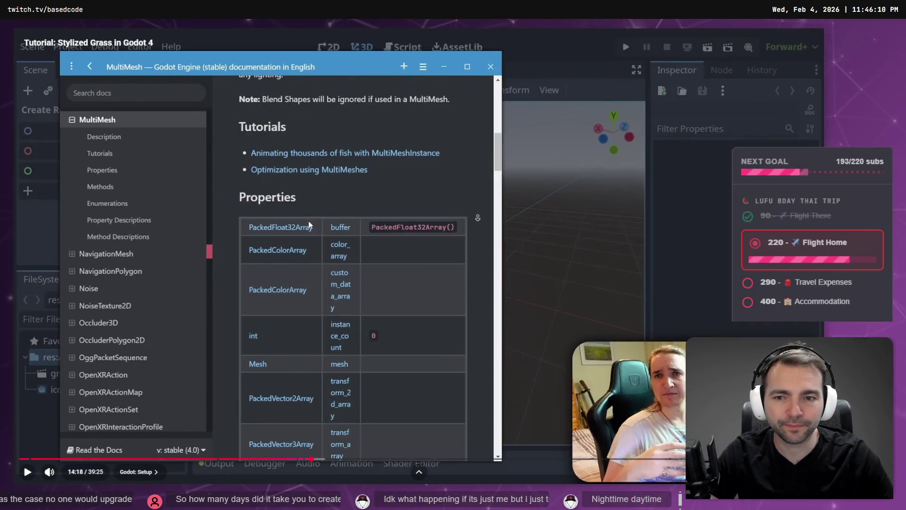
Play the grass tutorial past the MultiMesh docs to its MultiMeshInstance3D scene setup.
{"action": "left_click", "coordinate": [310, 222]}
{"action": "left_click", "coordinate": [311, 222]}
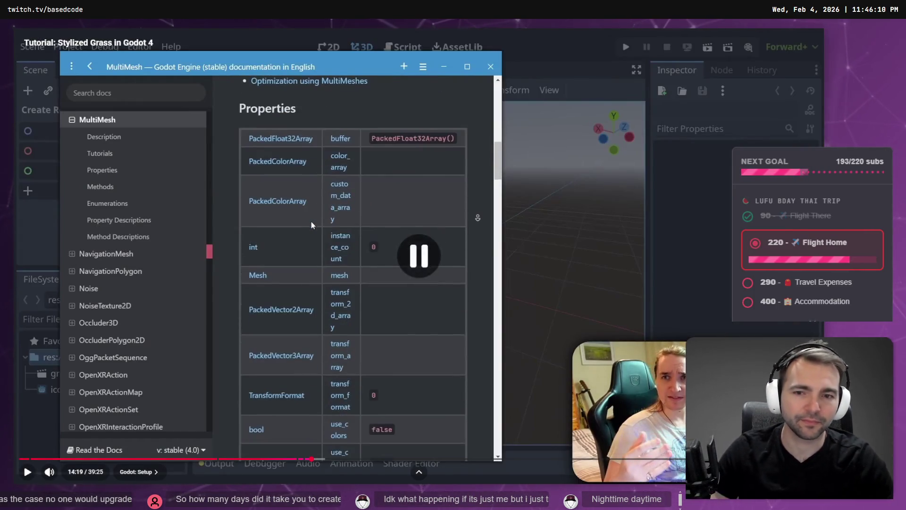
{"action": "left_click", "coordinate": [310, 222]}
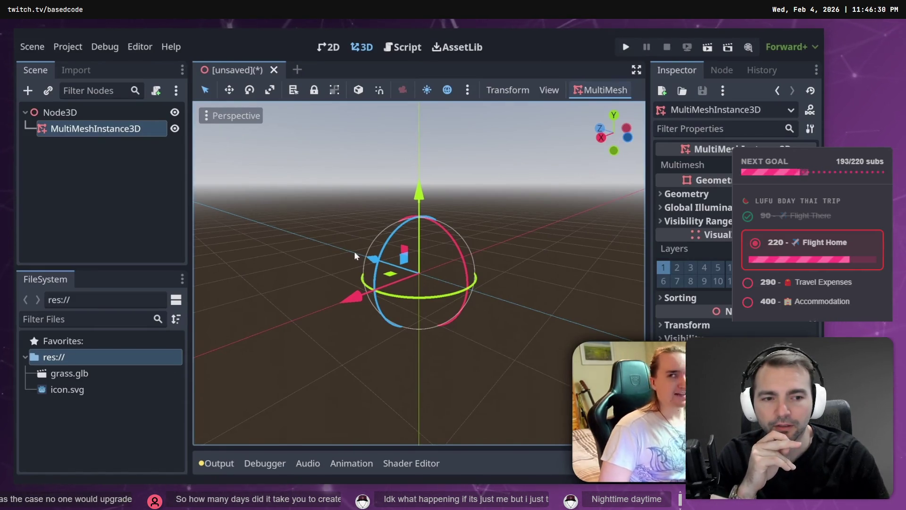
Add a MeshInstance3D node and rename it GrassBase.
{"action": "left_click", "coordinate": [72, 116]}
{"action": "key", "text": "ctrl+a"}
{"action": "type", "text": "meshi"}
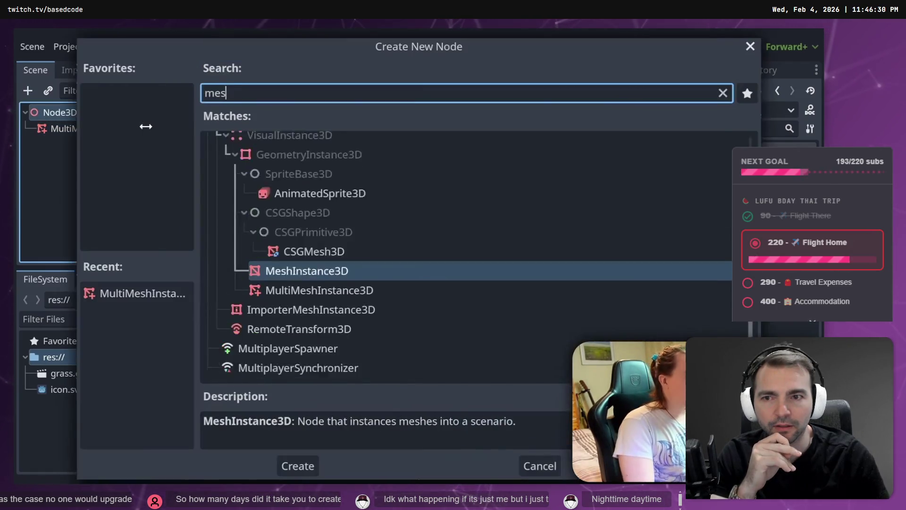
{"action": "key", "text": "Return"}
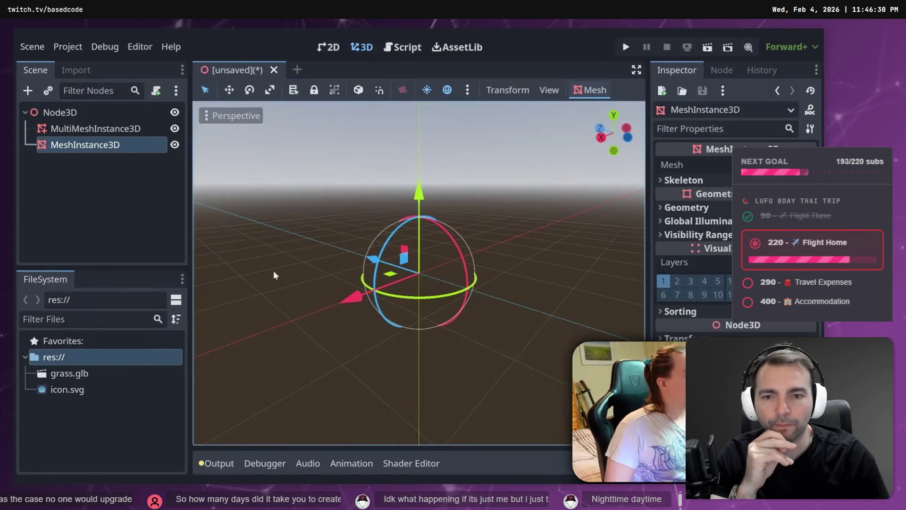
{"action": "double_click", "coordinate": [168, 178]}
{"action": "type", "text": "GrassBad"}
{"action": "key", "text": "BackSpace"}
{"action": "type", "text": "se"}
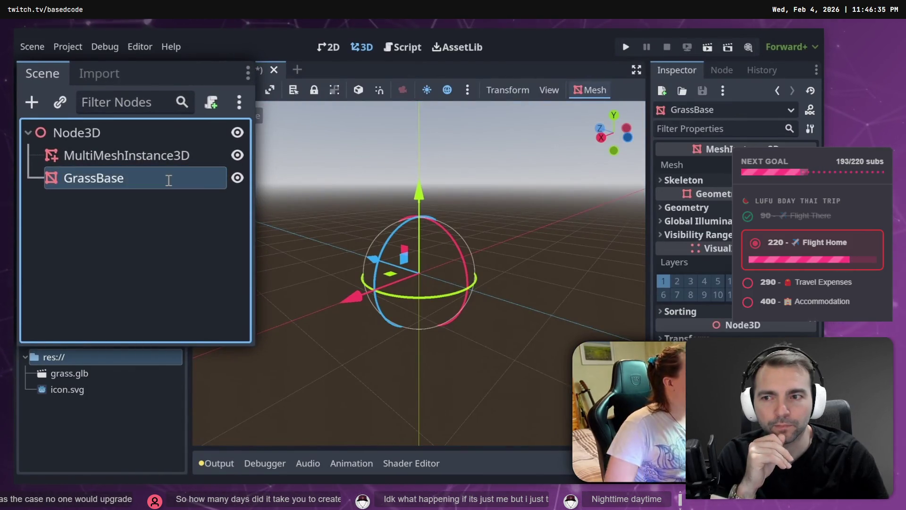
{"action": "key", "text": "Return"}
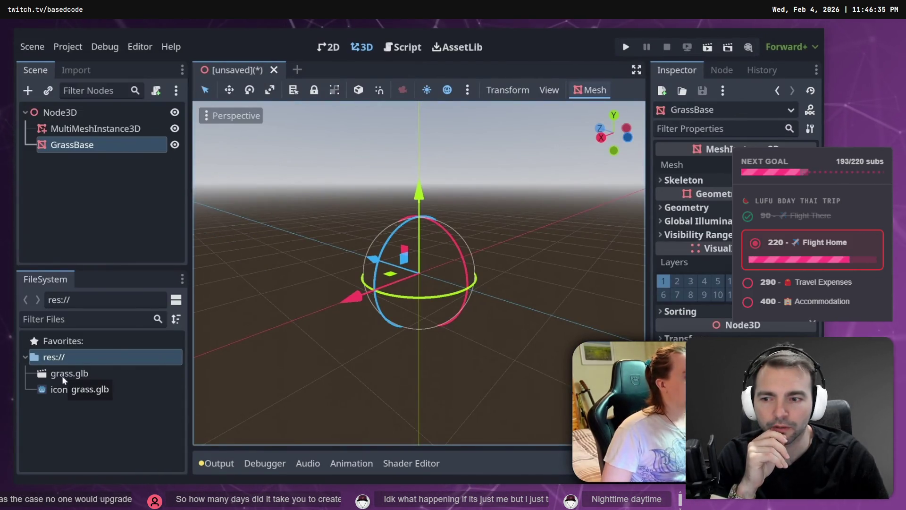
Preview grass.glb, then instance it into the scene directly under Node3D.
{"action": "double_click", "coordinate": [86, 374]}
{"action": "mouse_move", "coordinate": [344, 402]}
{"action": "left_mouse_down"}
{"action": "mouse_move", "coordinate": [428, 279]}
{"action": "mouse_move", "coordinate": [438, 308]}
{"action": "mouse_move", "coordinate": [535, 393]}
{"action": "left_mouse_up"}
{"action": "left_click", "coordinate": [559, 466]}
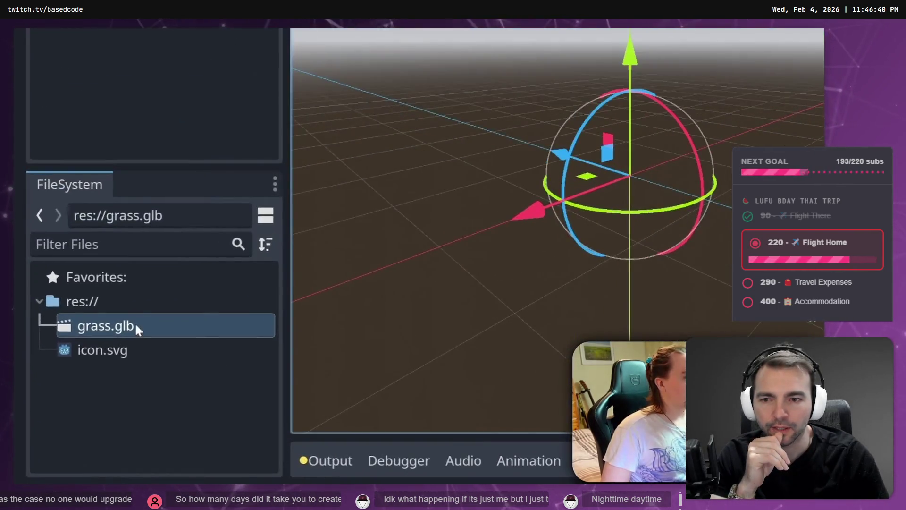
{"action": "right_click", "coordinate": [115, 333]}
{"action": "left_click", "coordinate": [184, 98]}
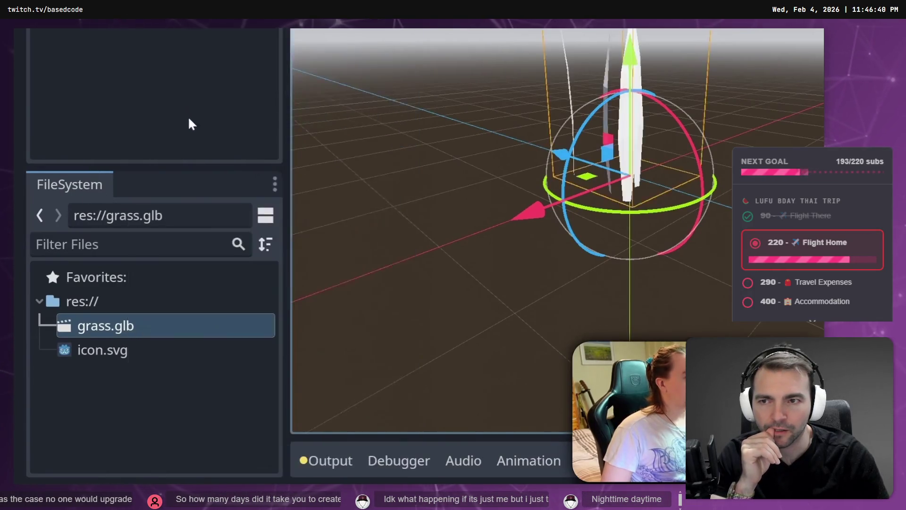
{"action": "mouse_move", "coordinate": [74, 169]}
{"action": "left_mouse_down"}
{"action": "mouse_move", "coordinate": [56, 127]}
{"action": "mouse_move", "coordinate": [66, 113]}
{"action": "left_mouse_up"}
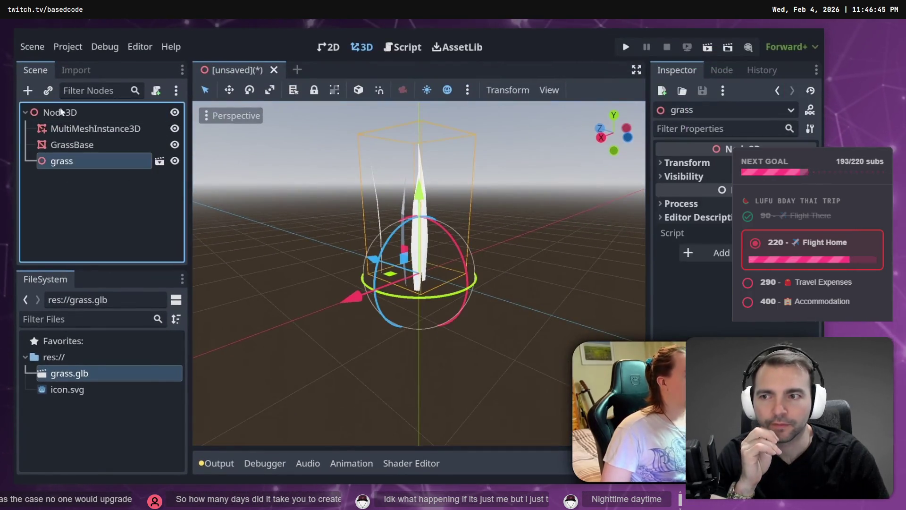
Make the grass instance's children editable and select its Grass mesh.
{"action": "mouse_move", "coordinate": [265, 250]}
{"action": "middle_mouse_down"}
{"action": "mouse_move", "coordinate": [356, 259]}
{"action": "mouse_move", "coordinate": [271, 253]}
{"action": "mouse_move", "coordinate": [430, 302]}
{"action": "middle_mouse_up"}
{"action": "scroll", "coordinate": [434, 305], "scroll_direction": "up", "scroll_amount": 3}
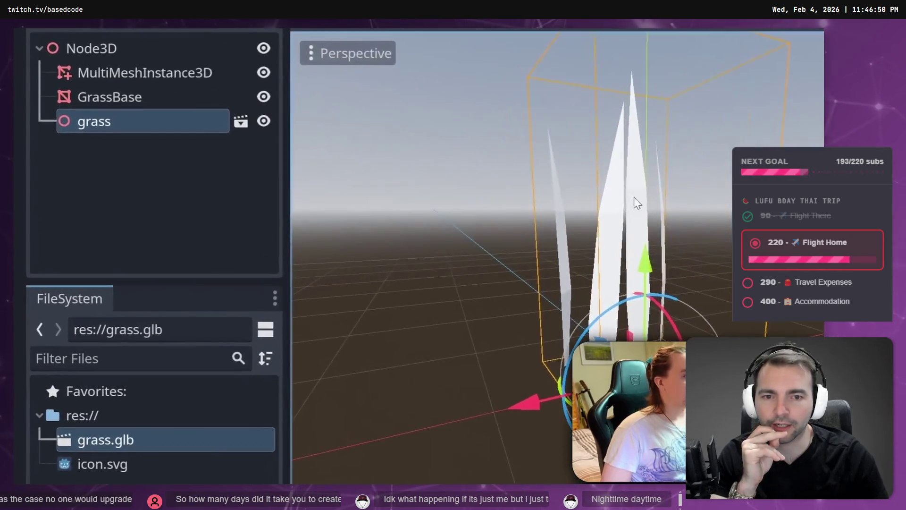
{"action": "right_click", "coordinate": [122, 123]}
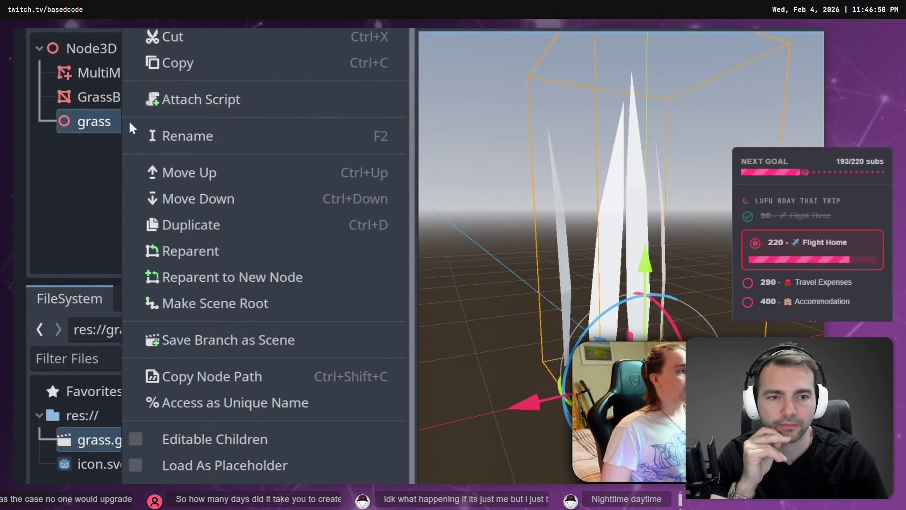
{"action": "left_click", "coordinate": [140, 444]}
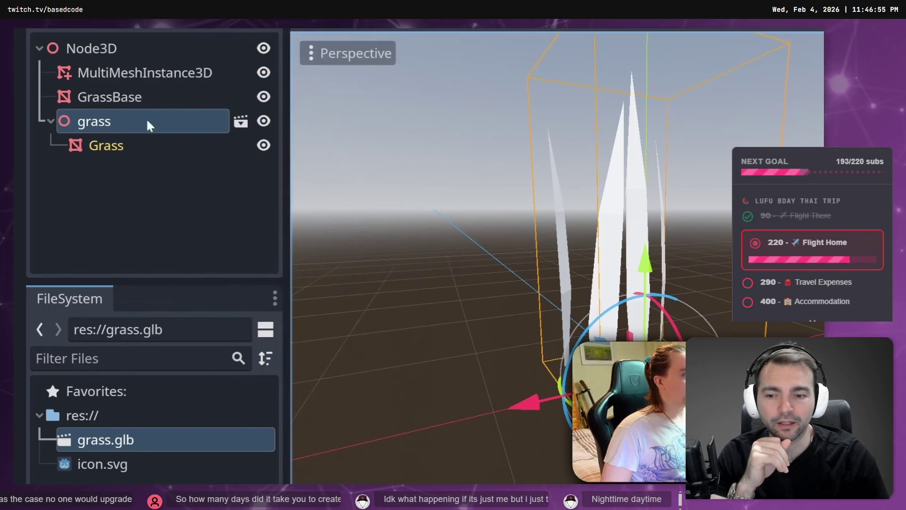
{"action": "left_click", "coordinate": [104, 150]}
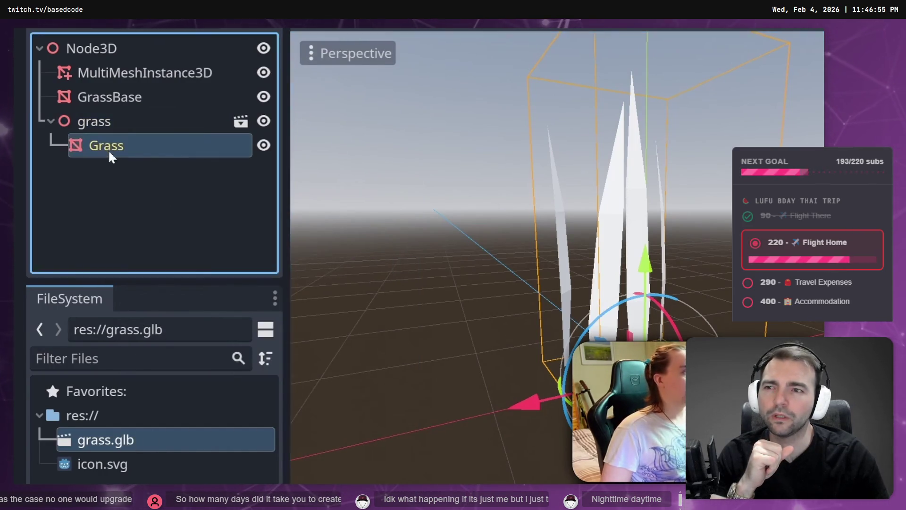
Give GrassBase a new PlaneMesh in the Inspector.
{"action": "scroll", "coordinate": [602, 311], "scroll_direction": "down", "scroll_amount": 4}
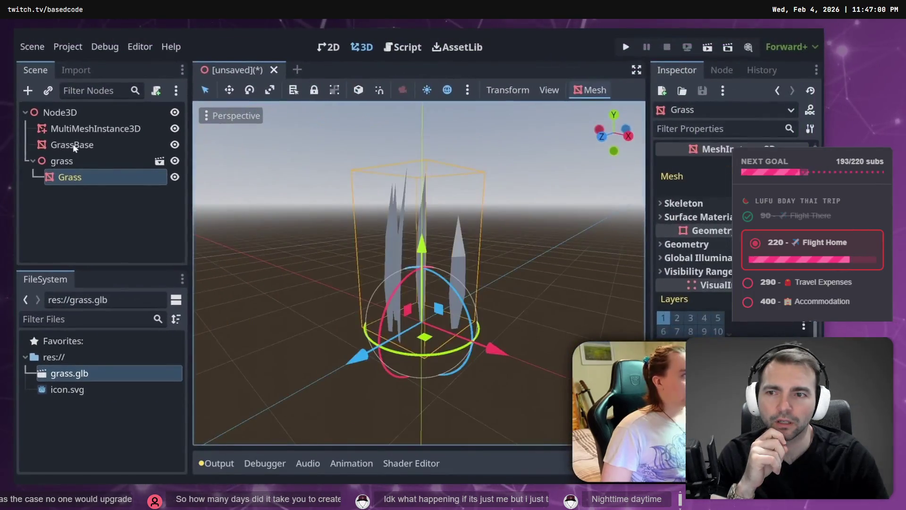
{"action": "left_click", "coordinate": [71, 145]}
{"action": "left_click", "coordinate": [443, 69]}
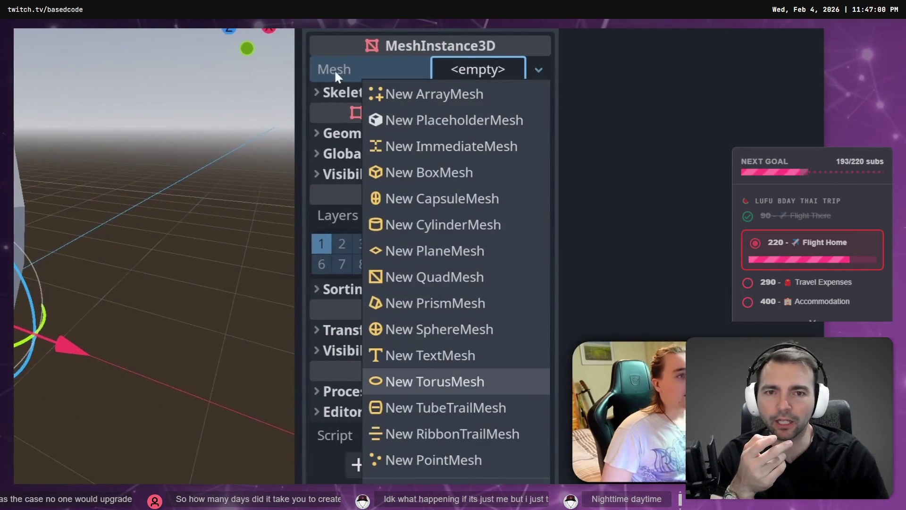
{"action": "left_click", "coordinate": [447, 251]}
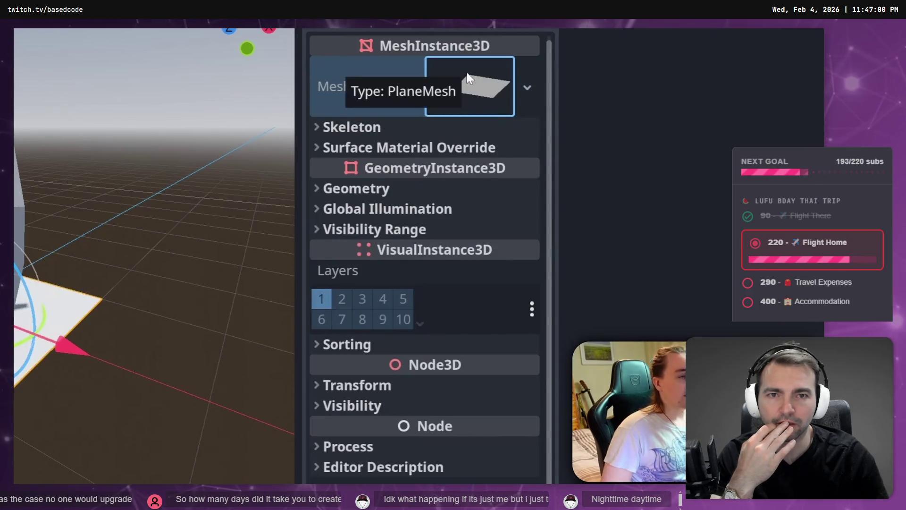
Set the PlaneMesh size to 30 by 30.
{"action": "left_click", "coordinate": [472, 86]}
{"action": "left_click", "coordinate": [477, 279]}
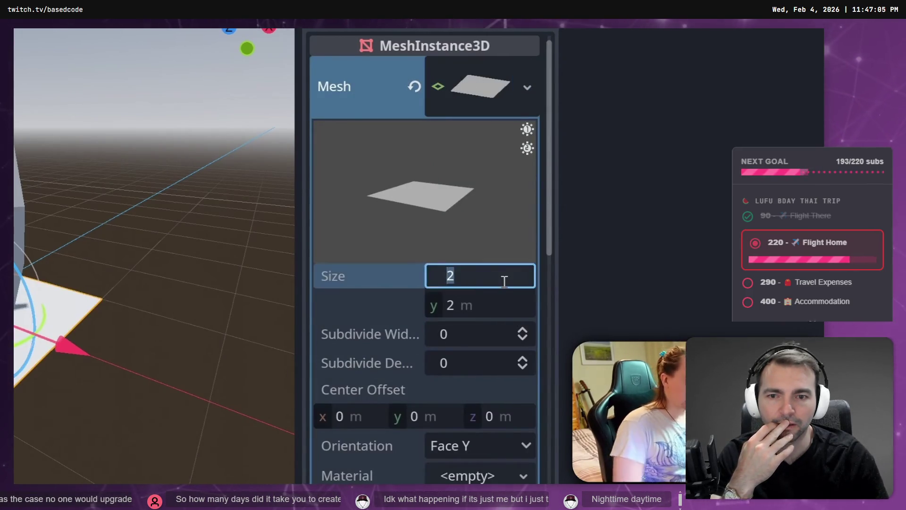
{"action": "type", "text": "30"}
{"action": "key", "text": "Tab"}
{"action": "type", "text": "3"}
{"action": "key", "text": "Return"}
{"action": "scroll", "coordinate": [402, 251], "scroll_direction": "down", "scroll_amount": 8}
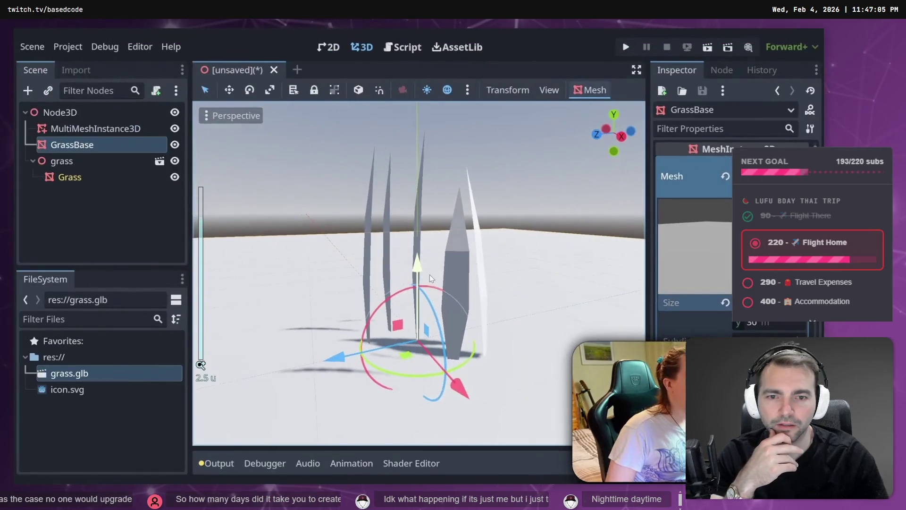
{"action": "middle_click_drag", "start_coordinate": [403, 252], "coordinate": [415, 255]}
{"action": "scroll", "coordinate": [416, 255], "scroll_direction": "up", "scroll_amount": 6}
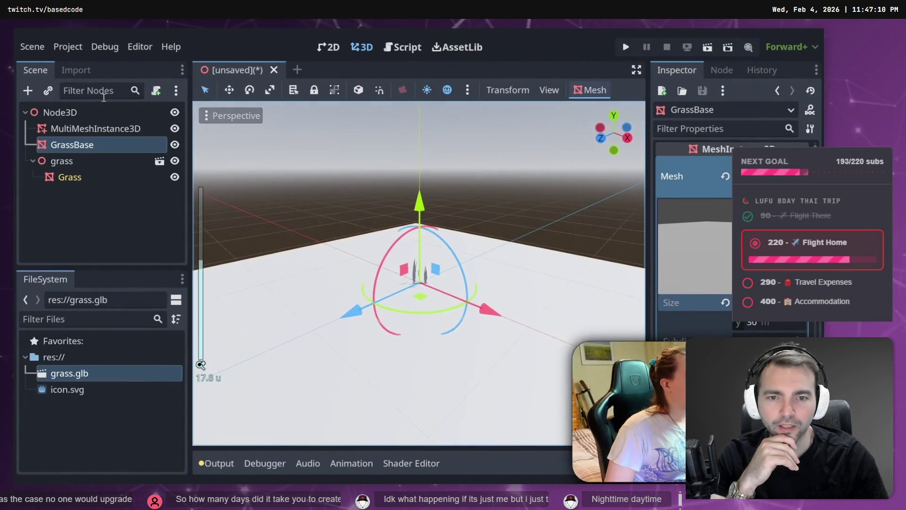
{"action": "left_click", "coordinate": [94, 129]}
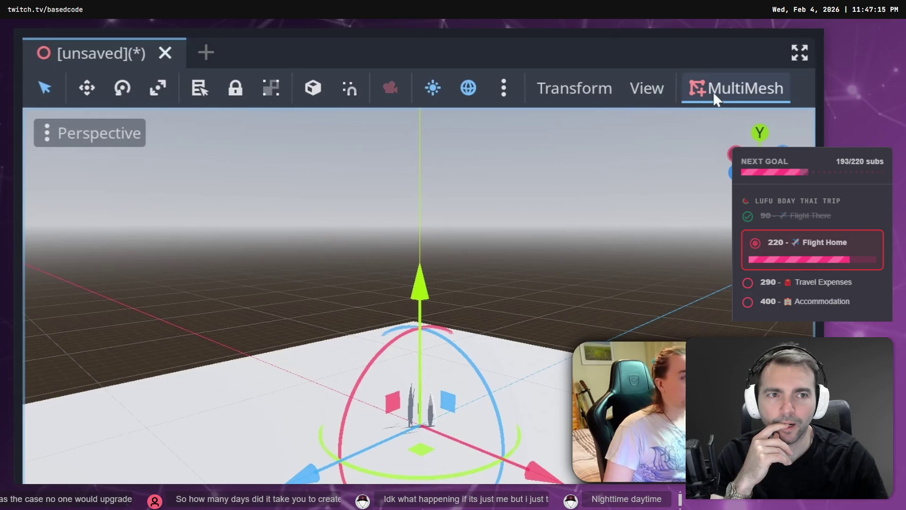
In Populate Surface, set GrassBase as target surface and grass/Grass as source mesh.
{"action": "left_click", "coordinate": [727, 87]}
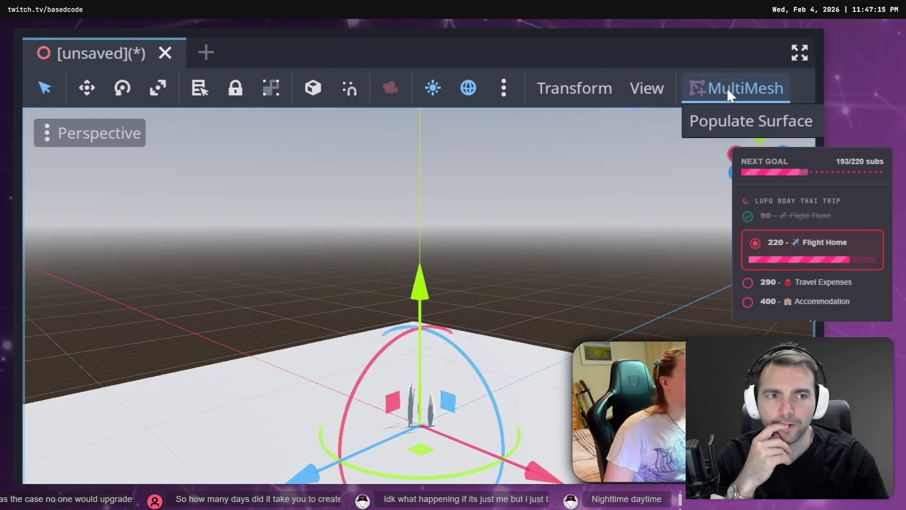
{"action": "left_click", "coordinate": [736, 122]}
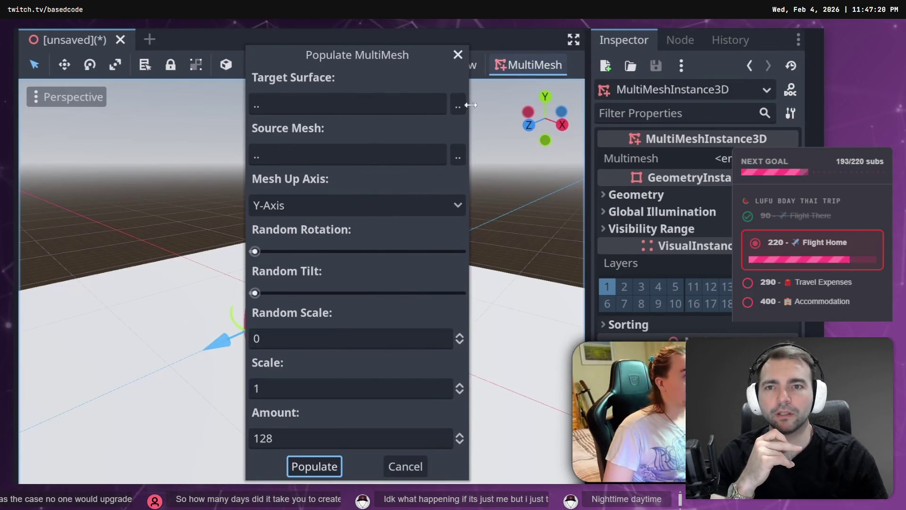
{"action": "left_click", "coordinate": [456, 102]}
{"action": "double_click", "coordinate": [225, 145]}
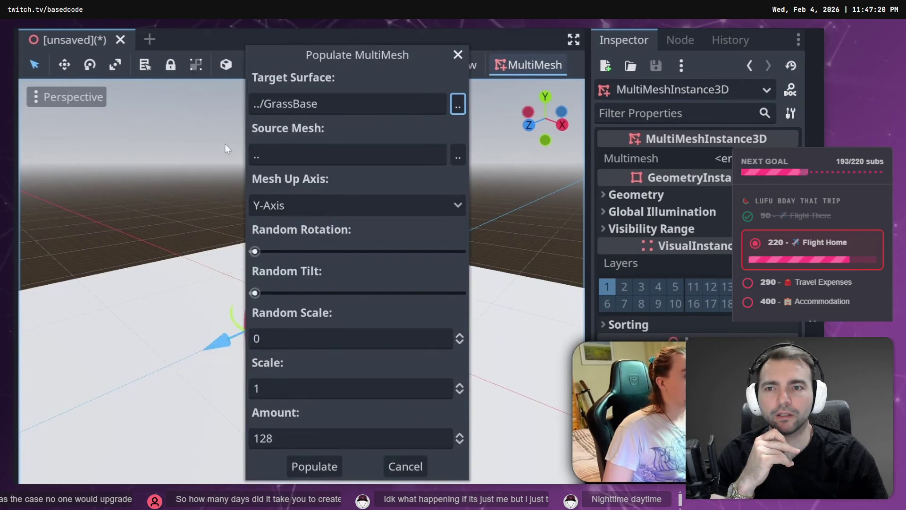
{"action": "left_click", "coordinate": [453, 156]}
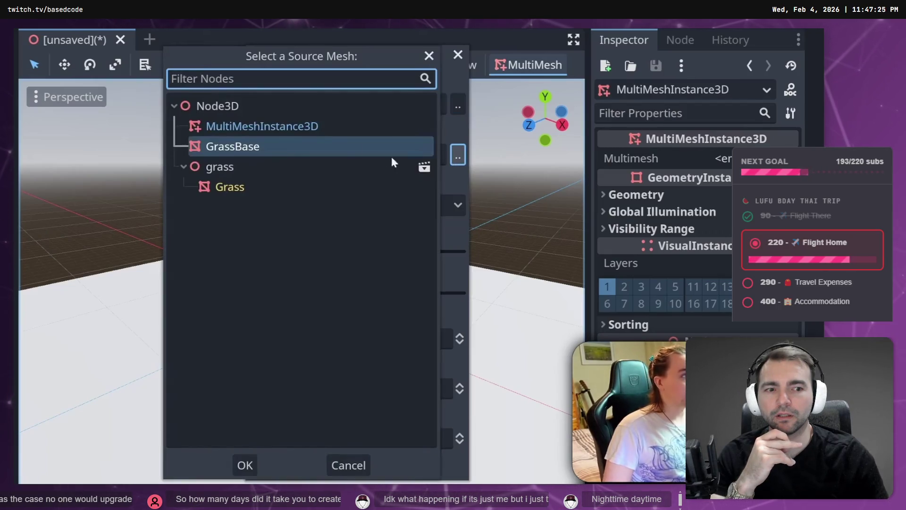
{"action": "left_click", "coordinate": [233, 188]}
{"action": "left_click", "coordinate": [245, 465]}
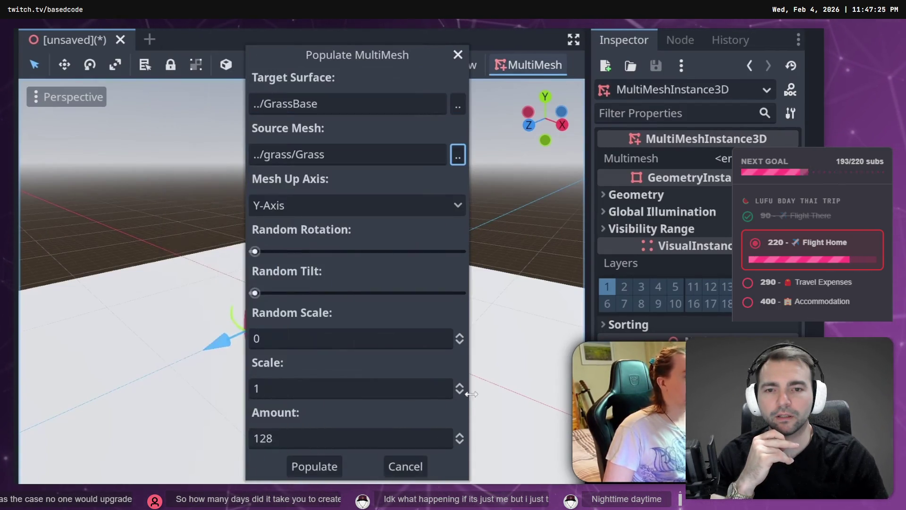
Populate 5000 Grass blades across the GrassBase plane.
{"action": "left_click", "coordinate": [378, 439]}
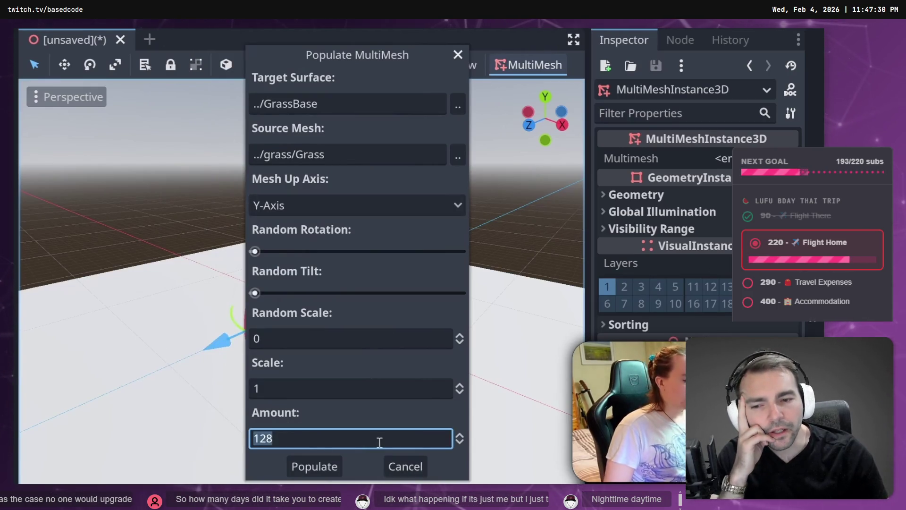
{"action": "type", "text": "5000"}
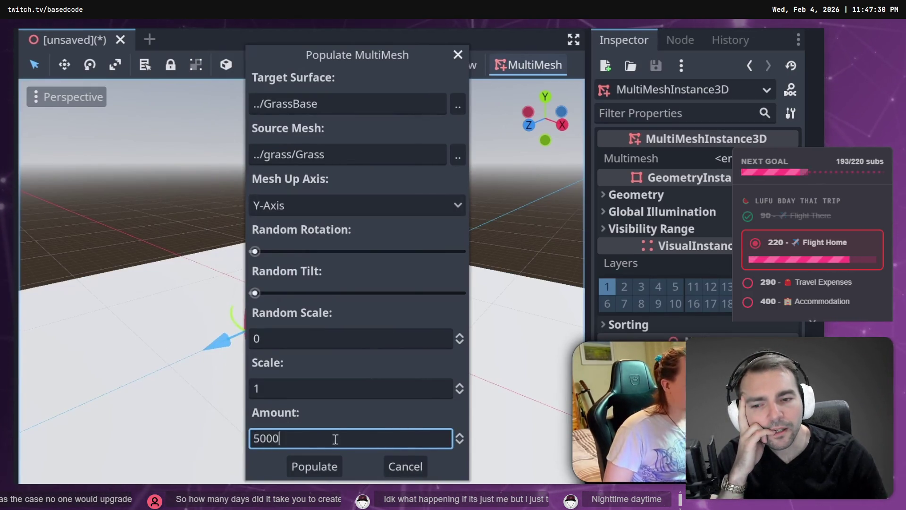
{"action": "left_click", "coordinate": [322, 460]}
{"action": "scroll", "coordinate": [346, 362], "scroll_direction": "down", "scroll_amount": 5}
{"action": "scroll", "coordinate": [345, 361], "scroll_direction": "up", "scroll_amount": 5}
{"action": "mouse_move", "coordinate": [345, 361]}
{"action": "middle_mouse_down"}
{"action": "mouse_move", "coordinate": [344, 344]}
{"action": "mouse_move", "coordinate": [361, 344]}
{"action": "mouse_move", "coordinate": [450, 392]}
{"action": "mouse_move", "coordinate": [556, 362]}
{"action": "mouse_move", "coordinate": [278, 283]}
{"action": "middle_mouse_up"}
{"action": "left_click", "coordinate": [529, 65]}
Repopulate the grass field with 2500 blades.
{"action": "left_click", "coordinate": [516, 90]}
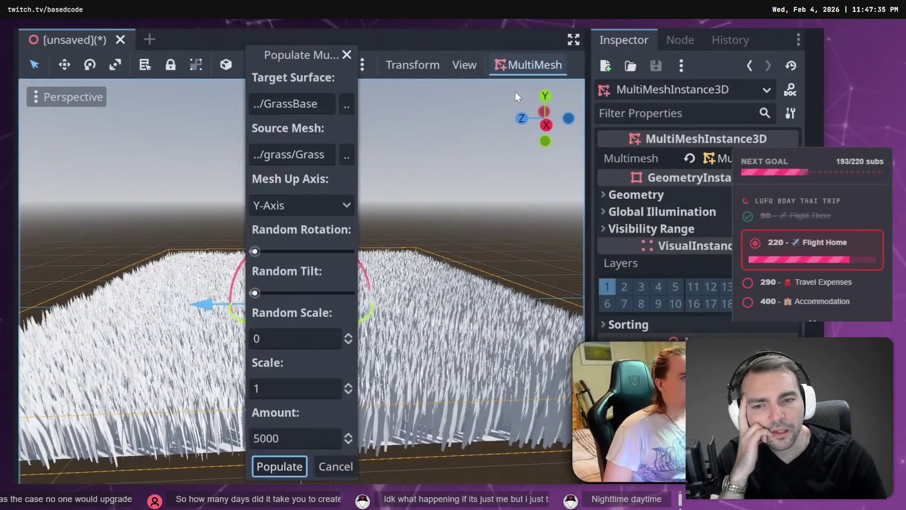
{"action": "left_click_drag", "start_coordinate": [358, 128], "coordinate": [419, 132]}
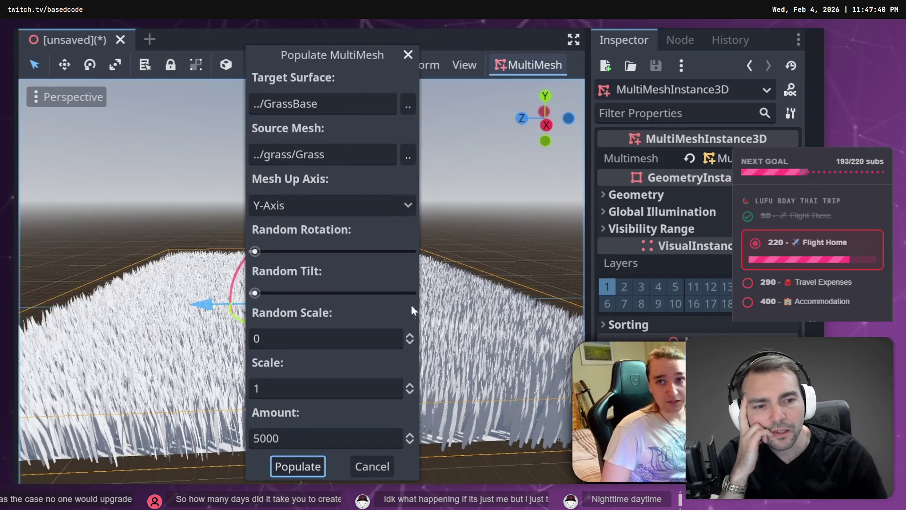
{"action": "left_click", "coordinate": [331, 439]}
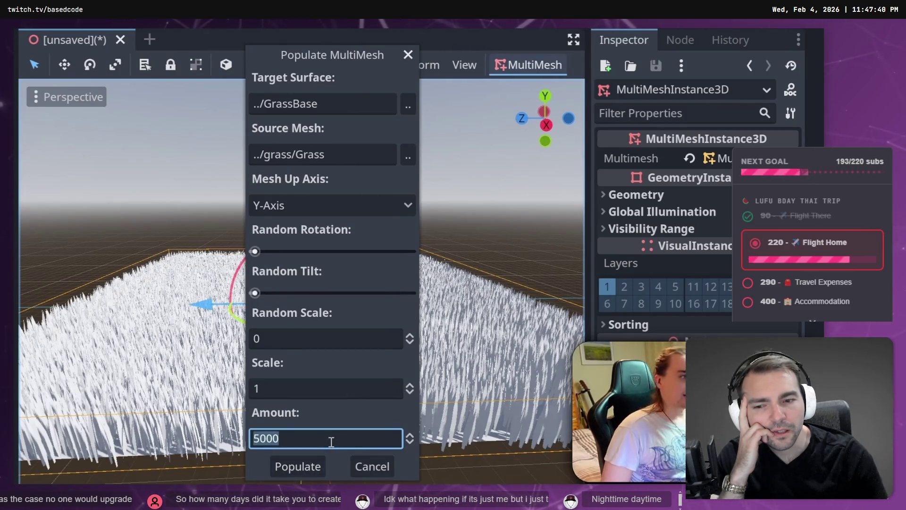
{"action": "type", "text": "2500"}
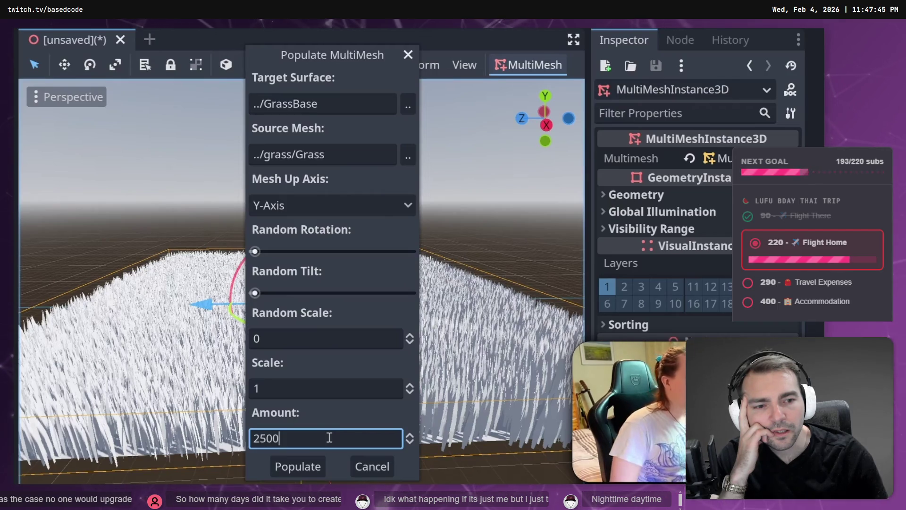
{"action": "left_click", "coordinate": [282, 466]}
{"action": "mouse_move", "coordinate": [293, 328]}
{"action": "middle_mouse_down"}
{"action": "mouse_move", "coordinate": [405, 319]}
{"action": "mouse_move", "coordinate": [341, 356]}
{"action": "middle_mouse_up"}
{"action": "scroll", "coordinate": [405, 319], "scroll_direction": "up", "scroll_amount": 5}
{"action": "scroll", "coordinate": [342, 356], "scroll_direction": "down", "scroll_amount": 4}
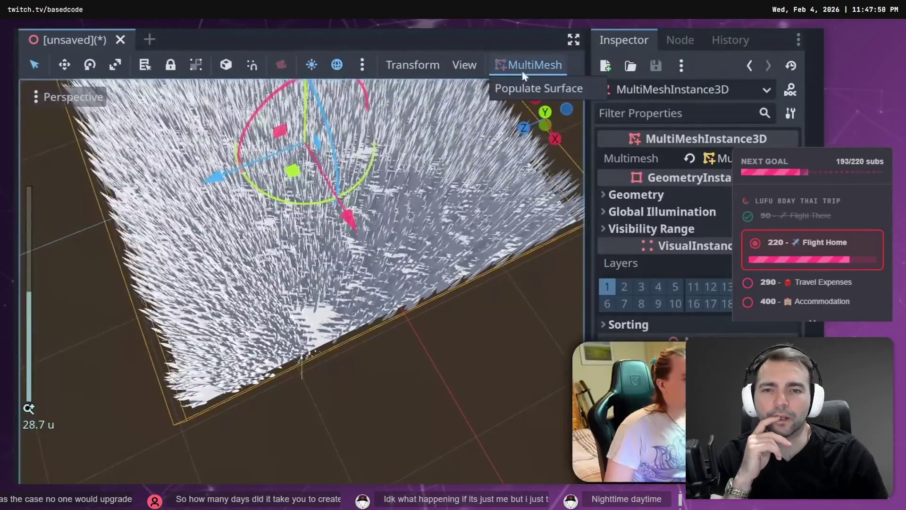
Repopulate the grass field with 4000 blades.
{"action": "left_click", "coordinate": [539, 88]}
{"action": "double_click", "coordinate": [287, 435]}
{"action": "type", "text": "4000"}
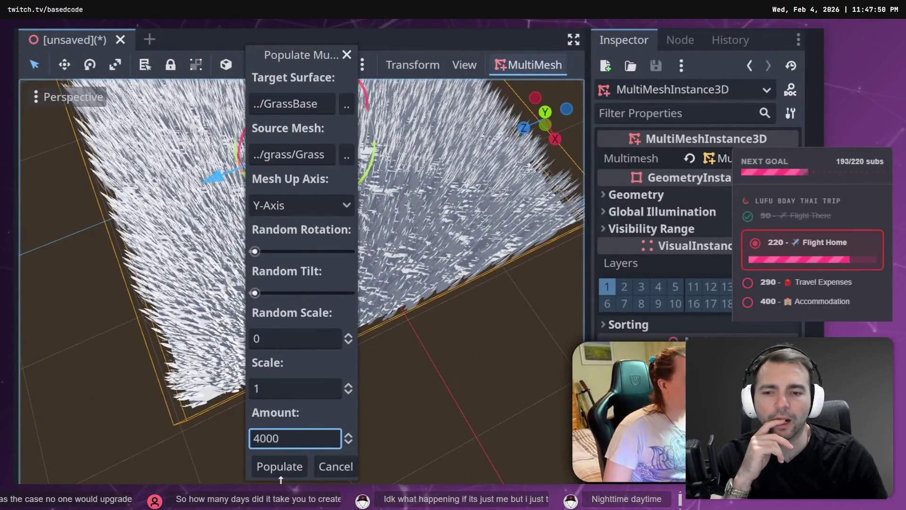
{"action": "left_click", "coordinate": [280, 475]}
{"action": "middle_click_drag", "start_coordinate": [283, 425], "coordinate": [359, 359]}
{"action": "scroll", "coordinate": [359, 359], "scroll_direction": "up", "scroll_amount": 3}
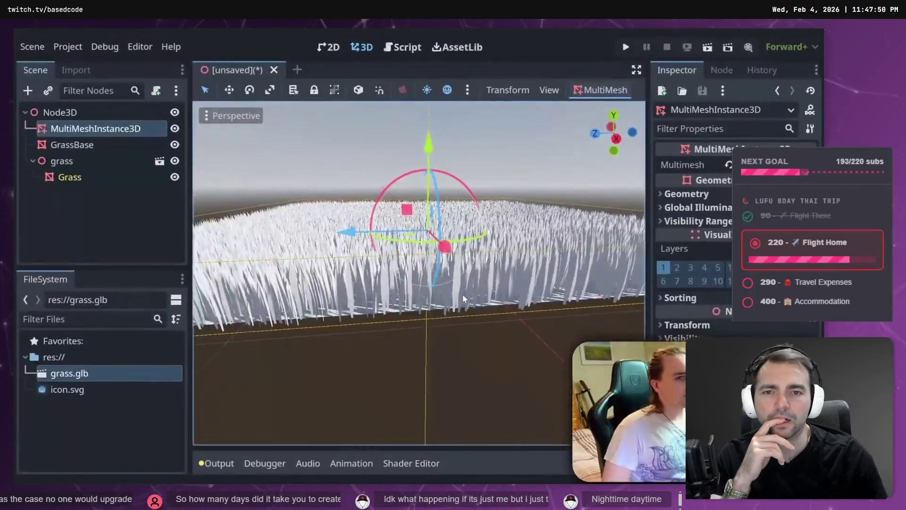
{"action": "scroll", "coordinate": [463, 298], "scroll_direction": "down", "scroll_amount": 4}
{"action": "mouse_move", "coordinate": [465, 302]}
{"action": "middle_mouse_down"}
{"action": "mouse_move", "coordinate": [494, 324]}
{"action": "mouse_move", "coordinate": [534, 325]}
{"action": "middle_mouse_up"}
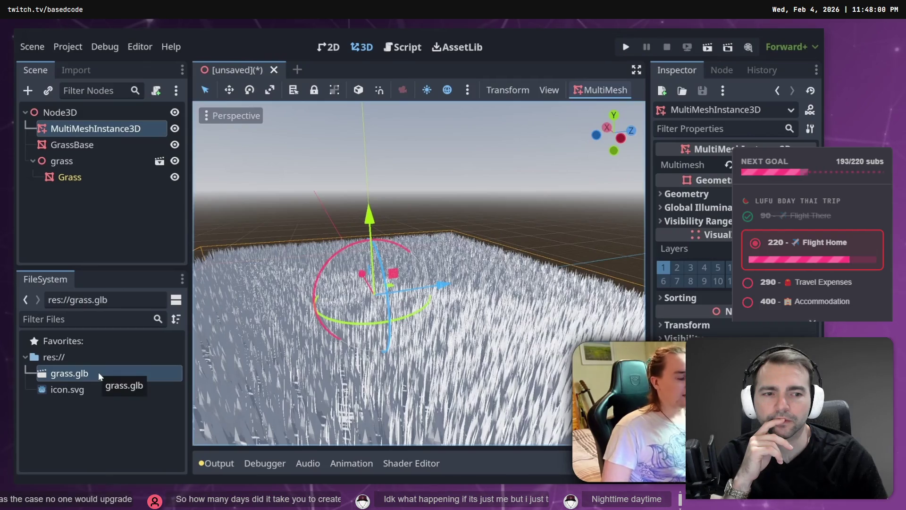
Inspect the grass.glb blades edge-on in its import preview, then resume the YouTube tutorial.
{"action": "double_click", "coordinate": [98, 372]}
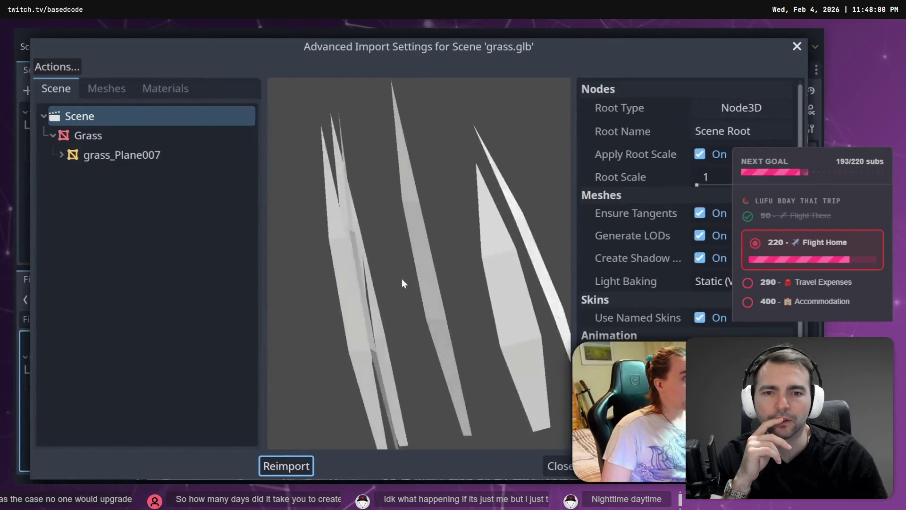
{"action": "mouse_move", "coordinate": [401, 279]}
{"action": "left_mouse_down"}
{"action": "mouse_move", "coordinate": [372, 285]}
{"action": "mouse_move", "coordinate": [356, 275]}
{"action": "mouse_move", "coordinate": [458, 358]}
{"action": "left_mouse_up"}
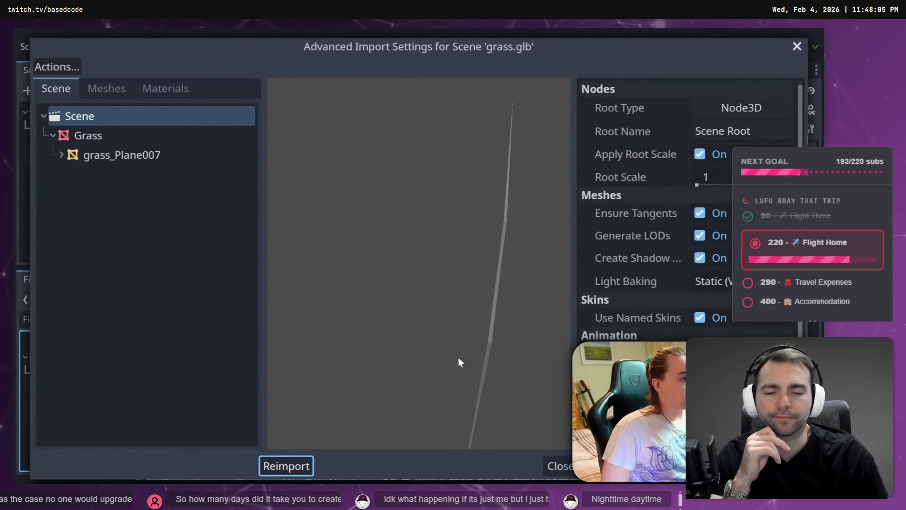
{"action": "left_click", "coordinate": [561, 474]}
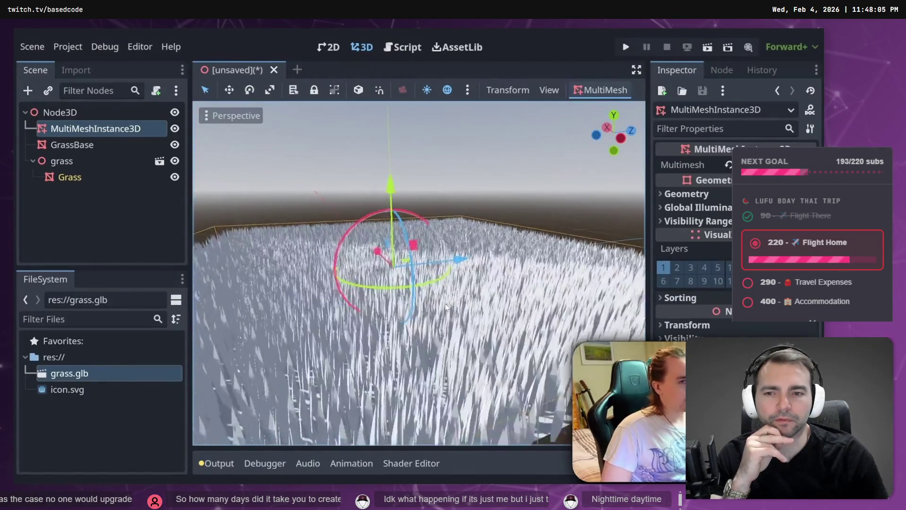
{"action": "middle_click_drag", "start_coordinate": [447, 307], "coordinate": [452, 293]}
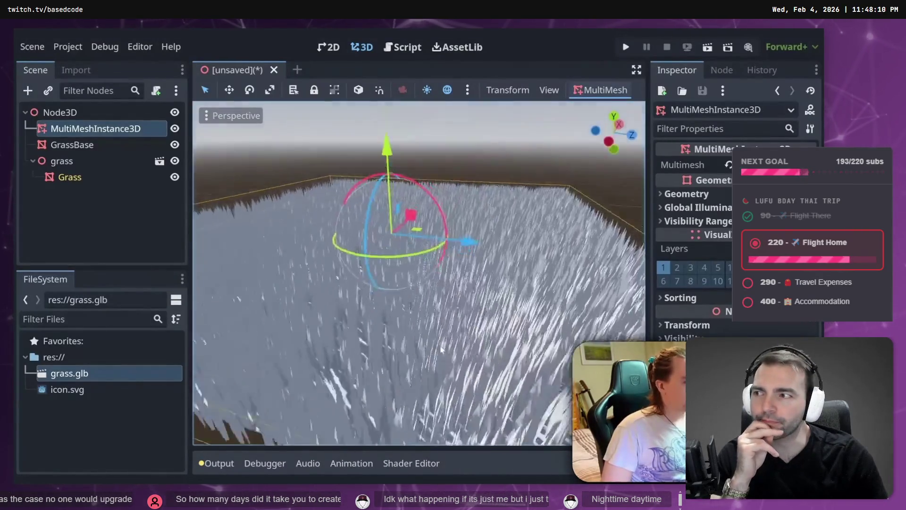
{"action": "left_click", "coordinate": [410, 352]}
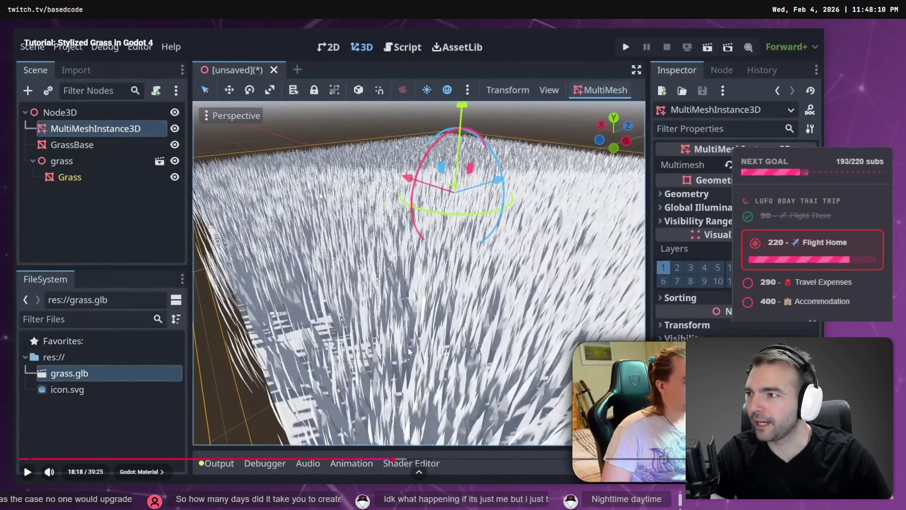
{"action": "left_click", "coordinate": [321, 196]}
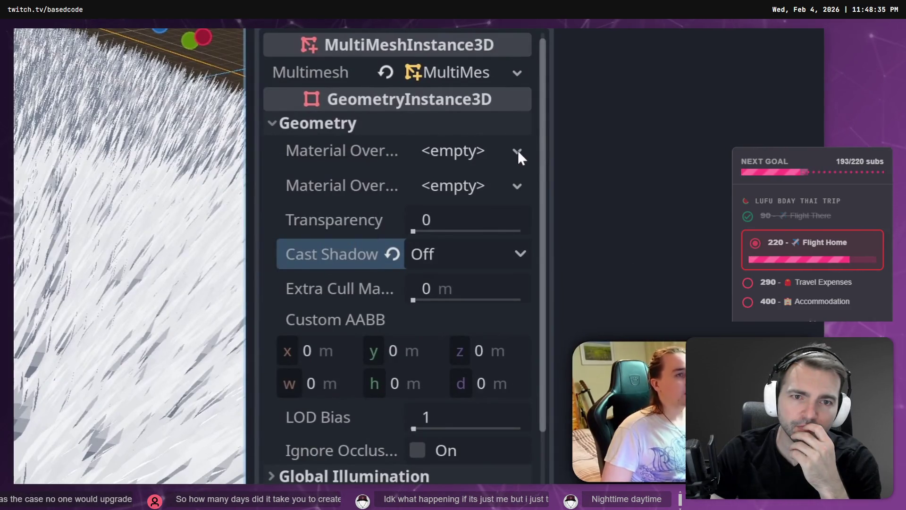
Assign a new ShaderMaterial as the grass MultiMesh's material override.
{"action": "left_click", "coordinate": [518, 151]}
{"action": "left_click", "coordinate": [375, 236]}
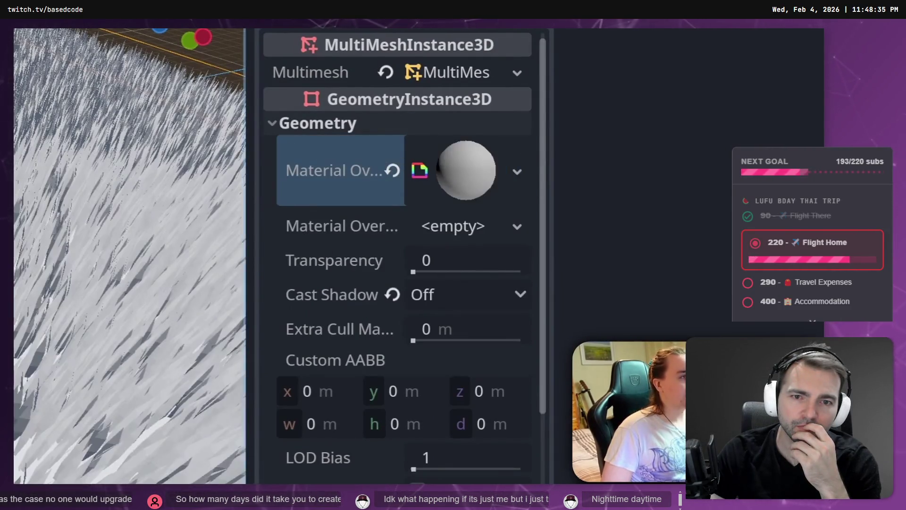
{"action": "left_click", "coordinate": [494, 194]}
Give the material a new VisualShader saved as res://Grass.tres.
{"action": "left_click", "coordinate": [444, 325]}
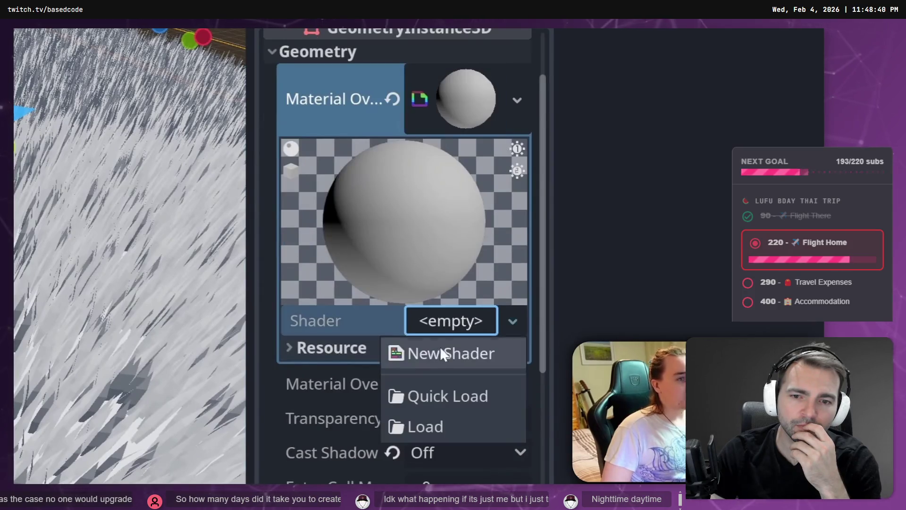
{"action": "left_click", "coordinate": [641, 336]}
{"action": "left_click", "coordinate": [283, 115]}
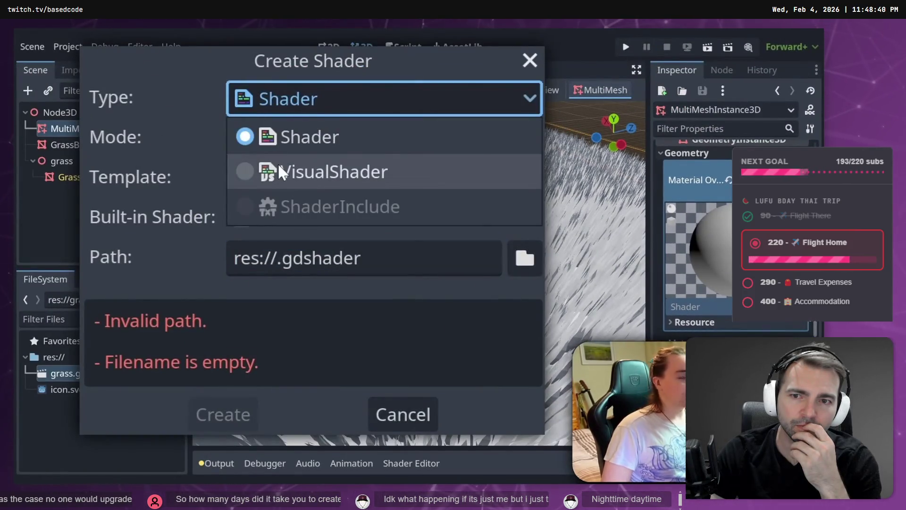
{"action": "left_click", "coordinate": [323, 172]}
{"action": "left_click", "coordinate": [281, 267]}
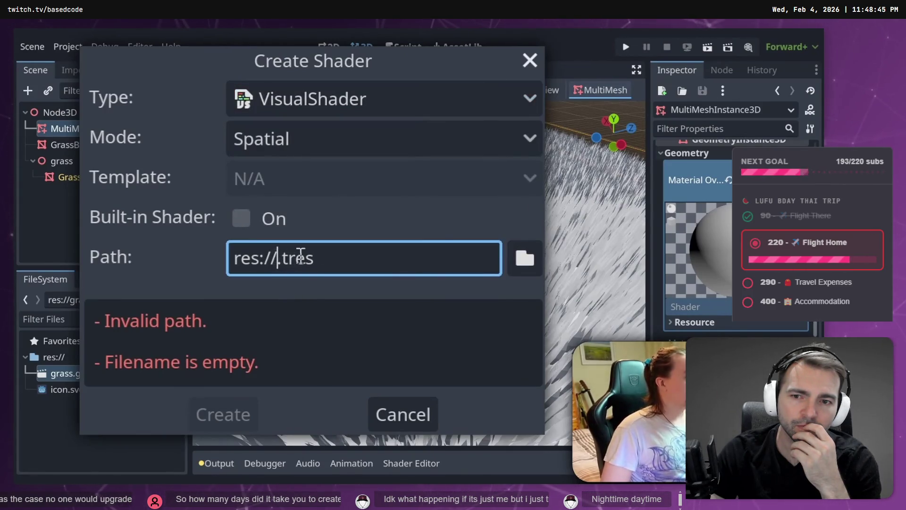
{"action": "type", "text": "Grass"}
{"action": "key", "text": "Return"}
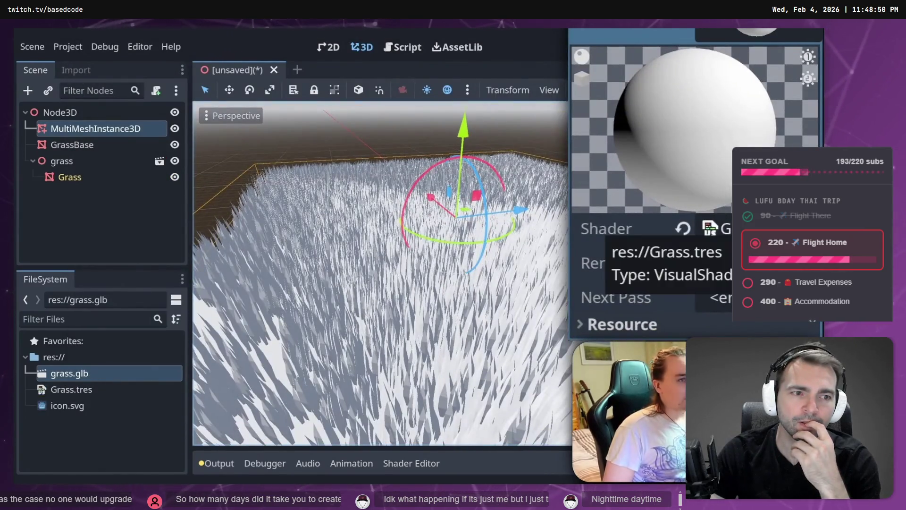
Open Grass.tres in the shader editor and orbit the view lower around the grass plane.
{"action": "left_click", "coordinate": [708, 228]}
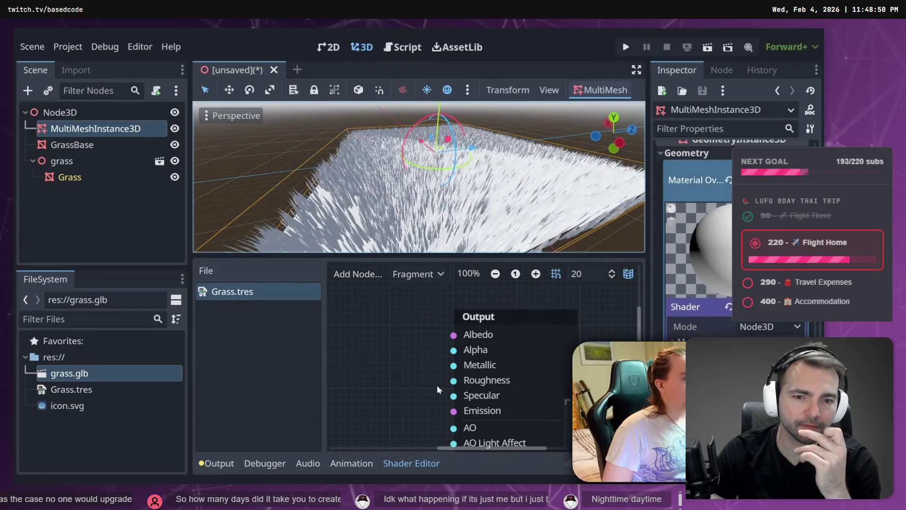
{"action": "scroll", "coordinate": [447, 196], "scroll_direction": "down", "scroll_amount": 3}
{"action": "scroll", "coordinate": [447, 196], "scroll_direction": "down", "scroll_amount": 2}
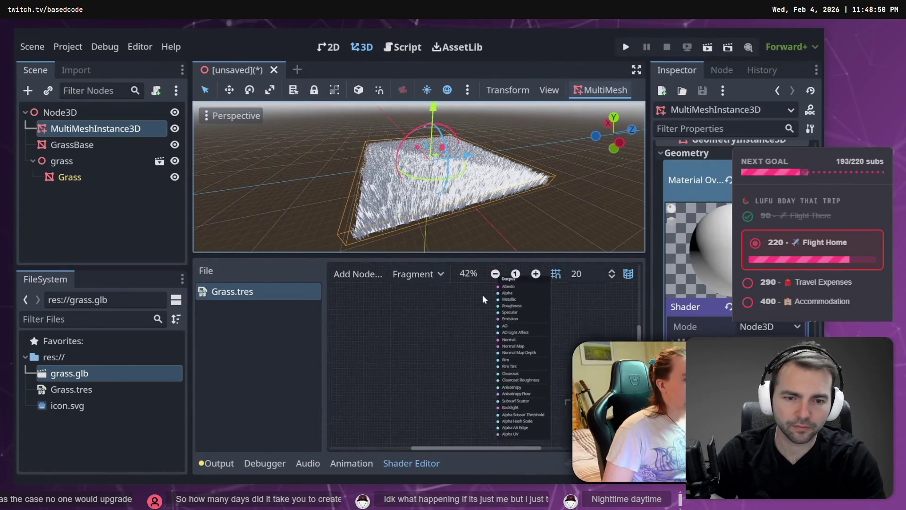
{"action": "middle_click_drag", "start_coordinate": [449, 183], "coordinate": [451, 165]}
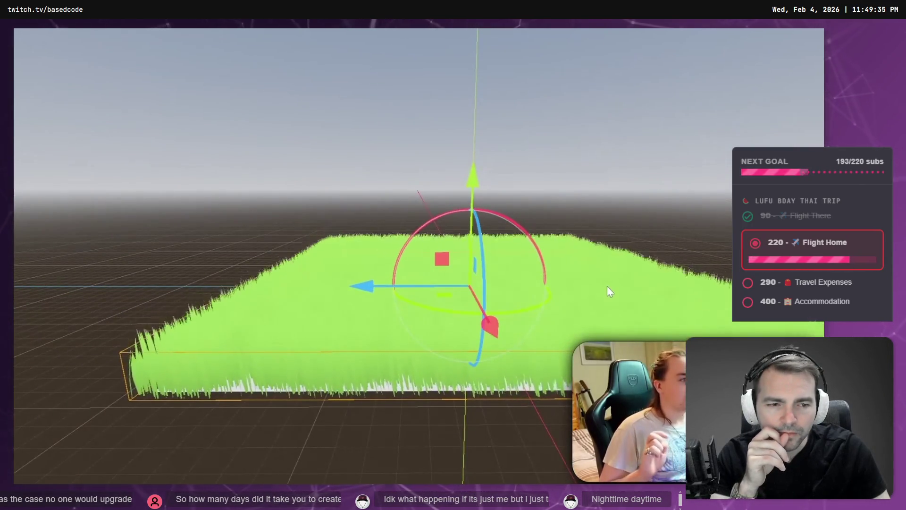
Pause the stylized grass tutorial video and exit fullscreen playback.
{"action": "mouse_move", "coordinate": [512, 240]}
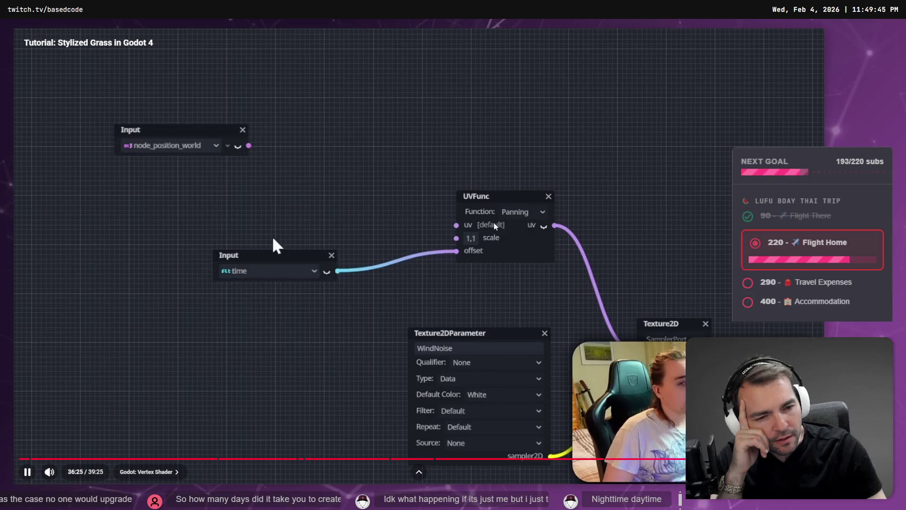
{"action": "left_click", "coordinate": [495, 227]}
{"action": "key", "text": "F1"}
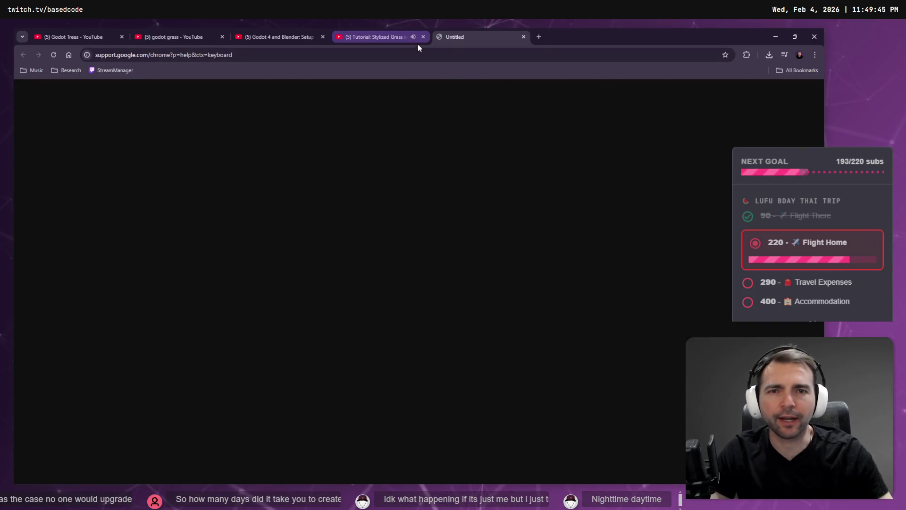
Return to the grass tutorial tab and close the stray Chrome keyboard help tab.
{"action": "left_click", "coordinate": [417, 43]}
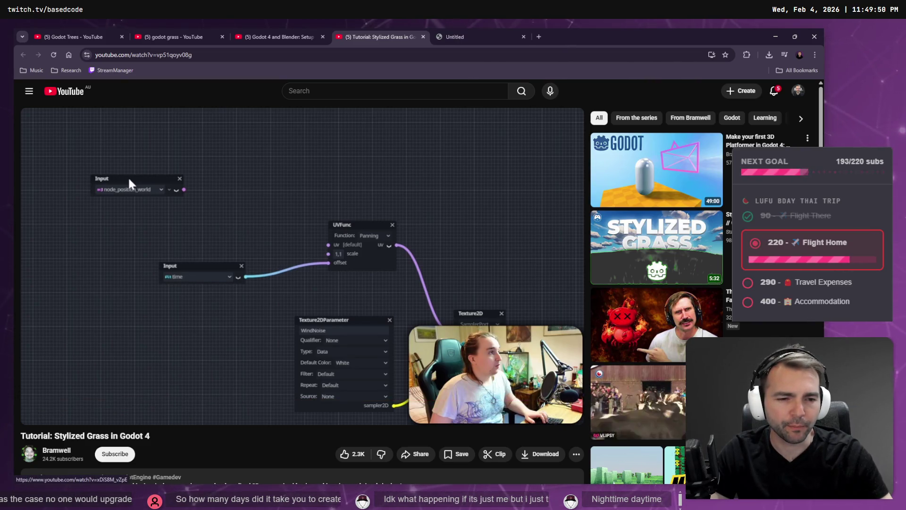
{"action": "left_click", "coordinate": [497, 33]}
{"action": "key", "text": "ctrl+w"}
Scroll through the godot grass search results.
{"action": "left_click", "coordinate": [158, 33]}
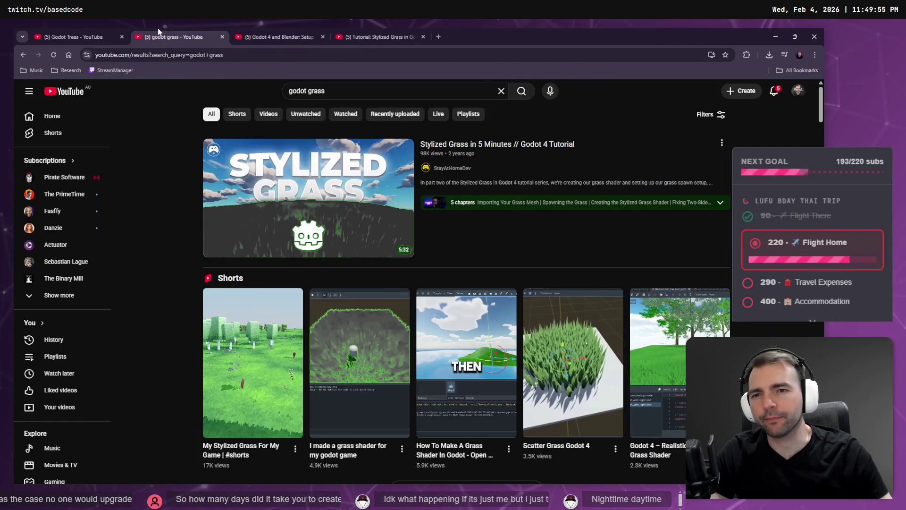
{"action": "scroll", "coordinate": [310, 295], "scroll_direction": "down", "scroll_amount": 12}
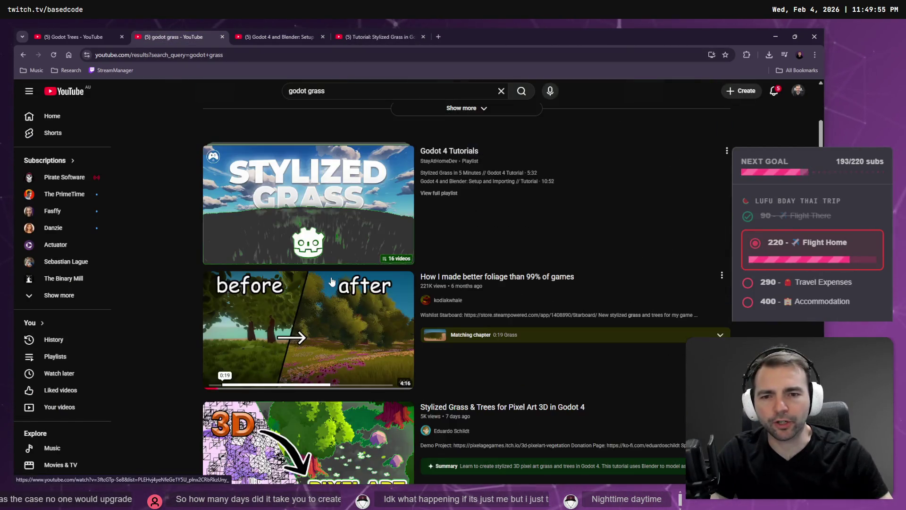
{"action": "scroll", "coordinate": [278, 300], "scroll_direction": "up", "scroll_amount": 4}
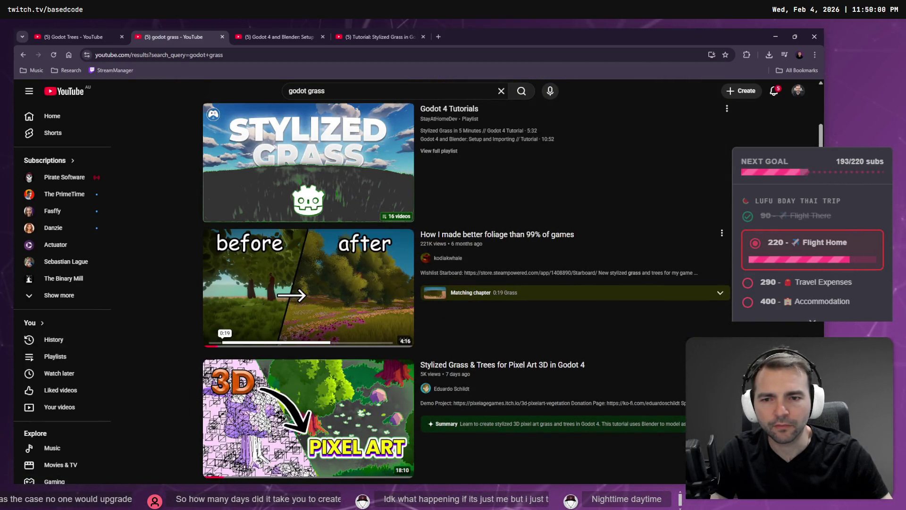
{"action": "scroll", "coordinate": [292, 232], "scroll_direction": "down", "scroll_amount": 3}
{"action": "scroll", "coordinate": [291, 233], "scroll_direction": "down", "scroll_amount": 7}
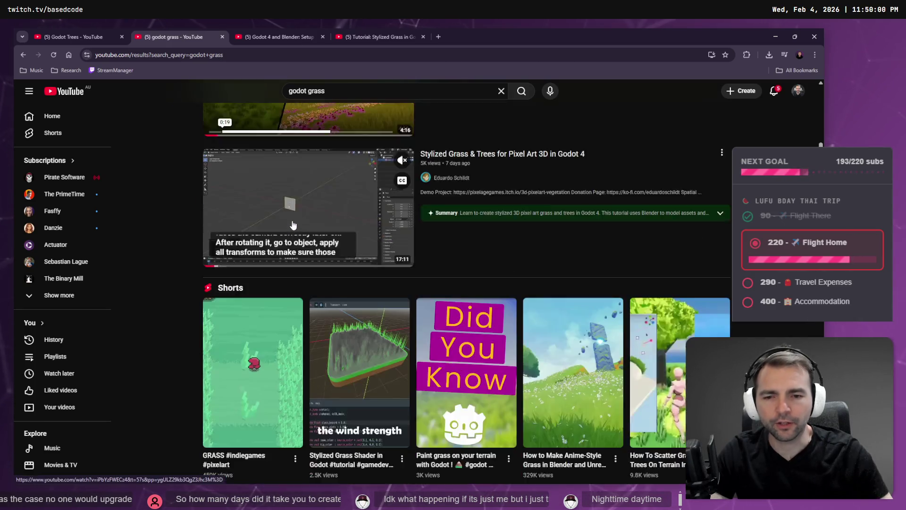
{"action": "scroll", "coordinate": [305, 205], "scroll_direction": "down", "scroll_amount": 3}
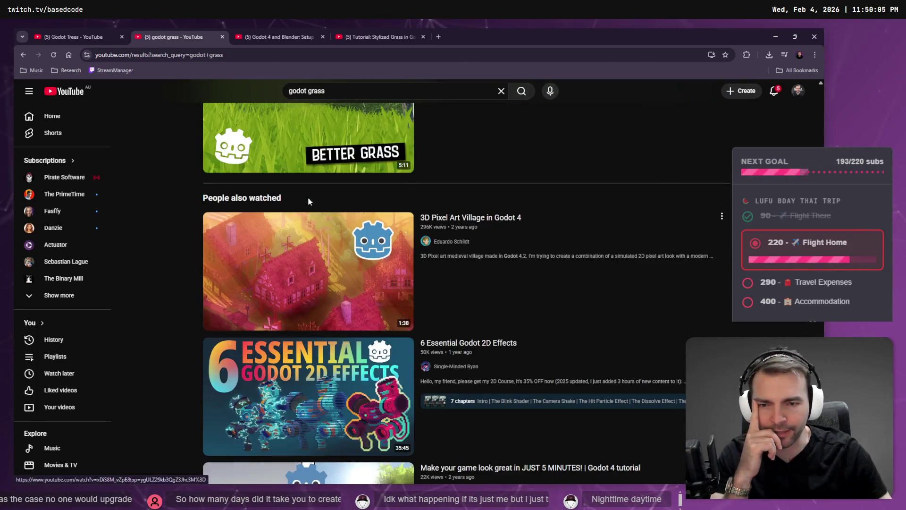
{"action": "scroll", "coordinate": [311, 222], "scroll_direction": "down", "scroll_amount": 5}
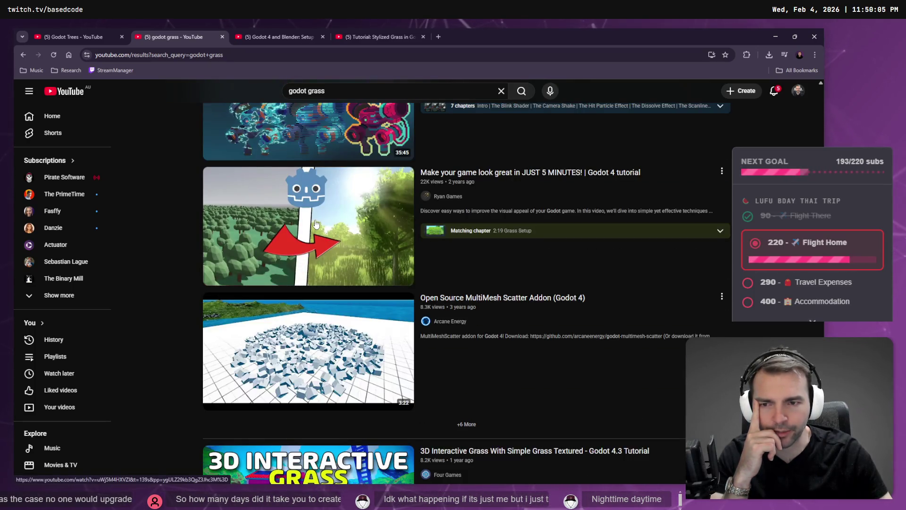
{"action": "scroll", "coordinate": [317, 223], "scroll_direction": "down", "scroll_amount": 4}
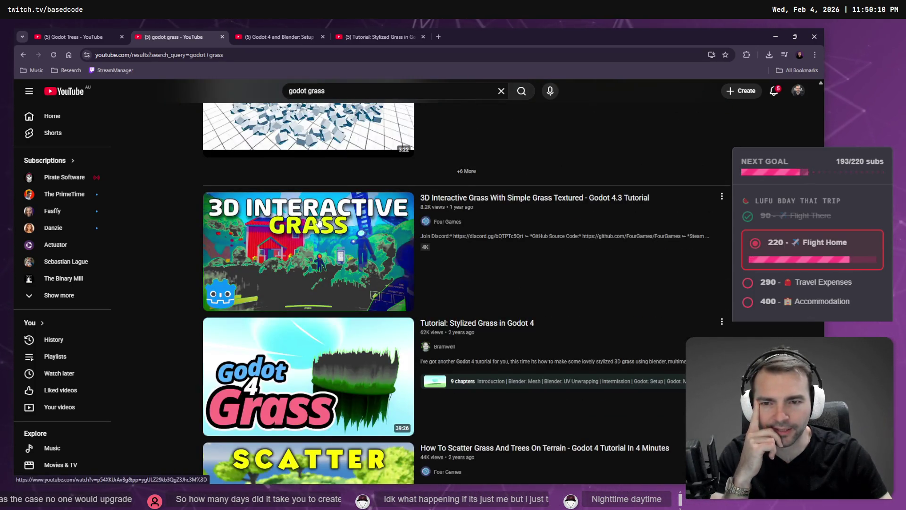
{"action": "scroll", "coordinate": [318, 223], "scroll_direction": "down", "scroll_amount": 4}
{"action": "scroll", "coordinate": [296, 272], "scroll_direction": "down", "scroll_amount": 6}
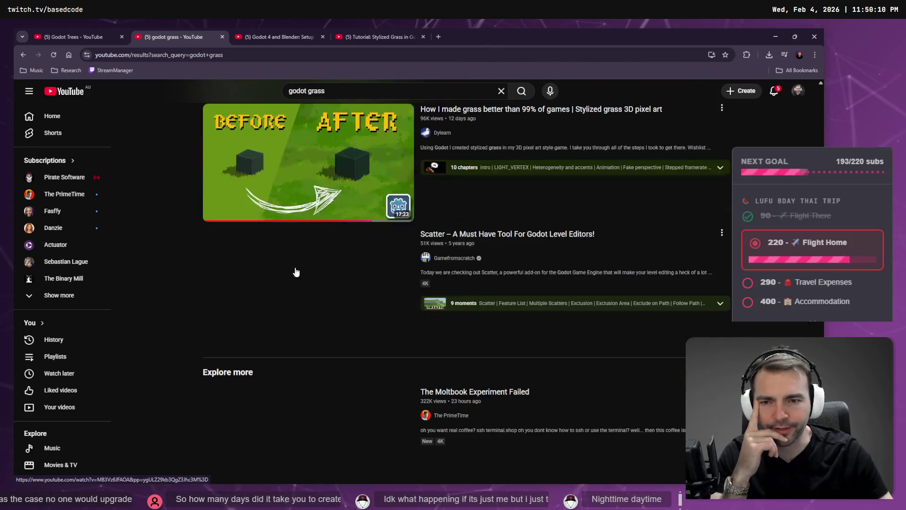
{"action": "scroll", "coordinate": [303, 217], "scroll_direction": "down", "scroll_amount": 4}
{"action": "scroll", "coordinate": [306, 154], "scroll_direction": "down", "scroll_amount": 6}
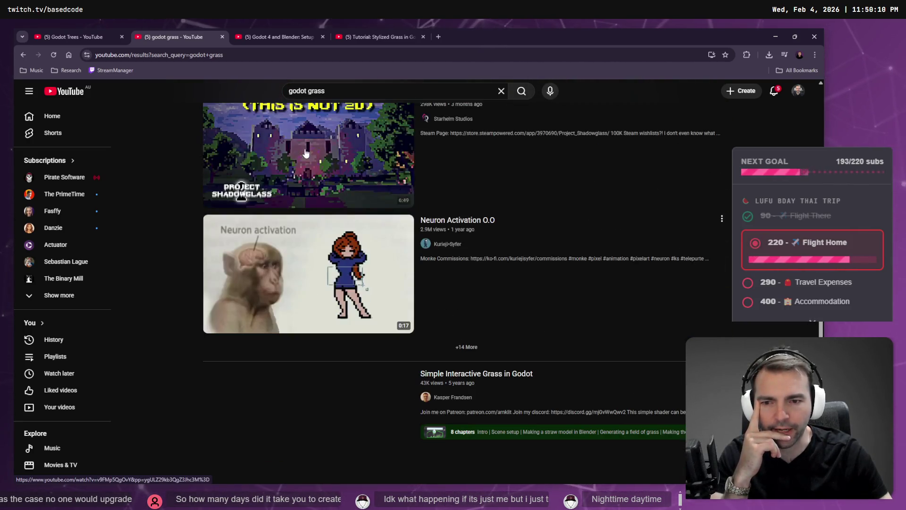
{"action": "scroll", "coordinate": [302, 142], "scroll_direction": "up", "scroll_amount": 6}
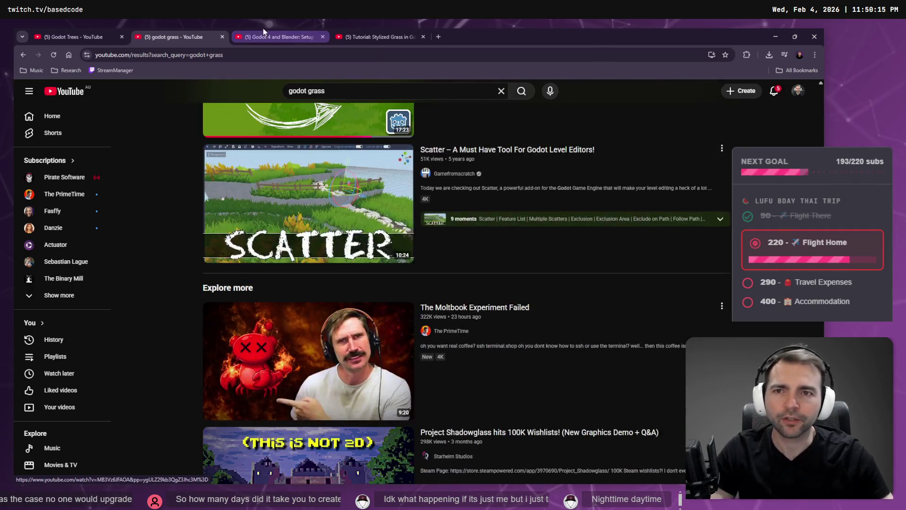
View the Godot Trees results, then minimize the browser and bring up the ChatGPT village image.
{"action": "left_click", "coordinate": [96, 31]}
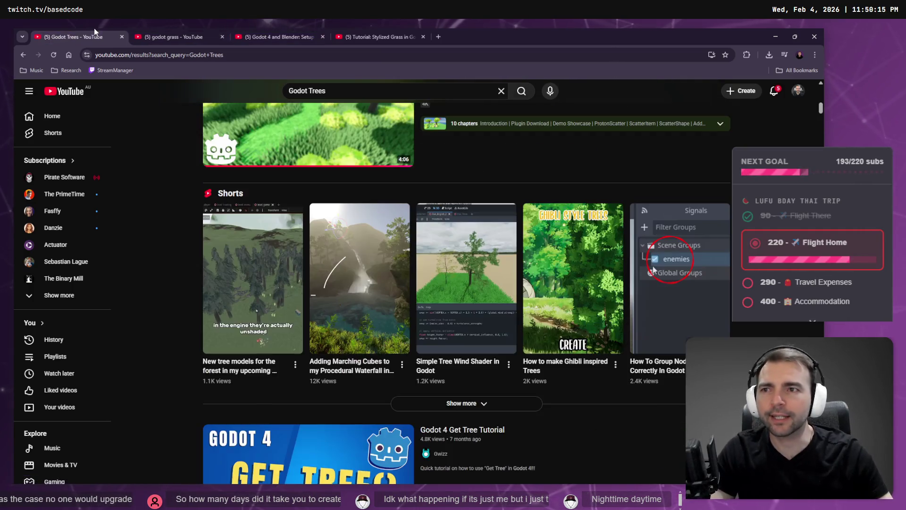
{"action": "left_click", "coordinate": [769, 36]}
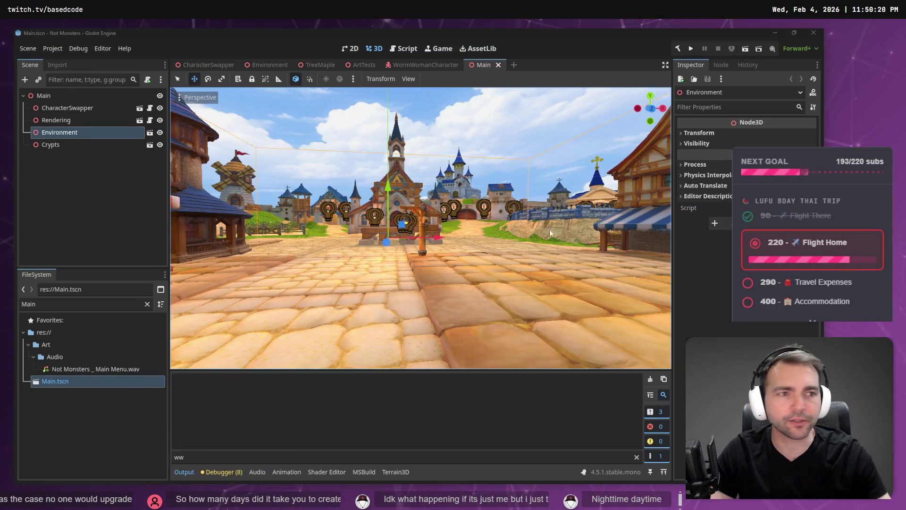
{"action": "key", "text": "alt+Tab"}
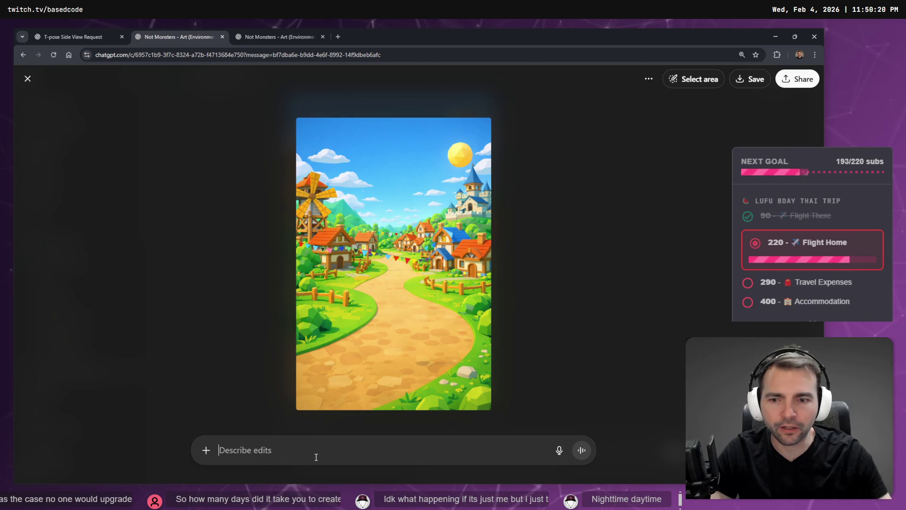
Dictate and send a first request for just a tree from the village scene.
{"action": "key", "text": "super+h"}
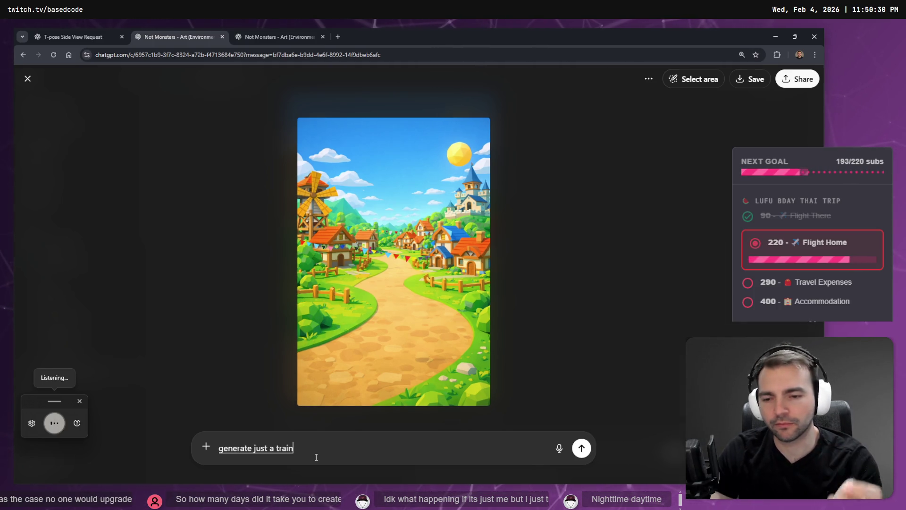
{"action": "key", "text": "Return"}
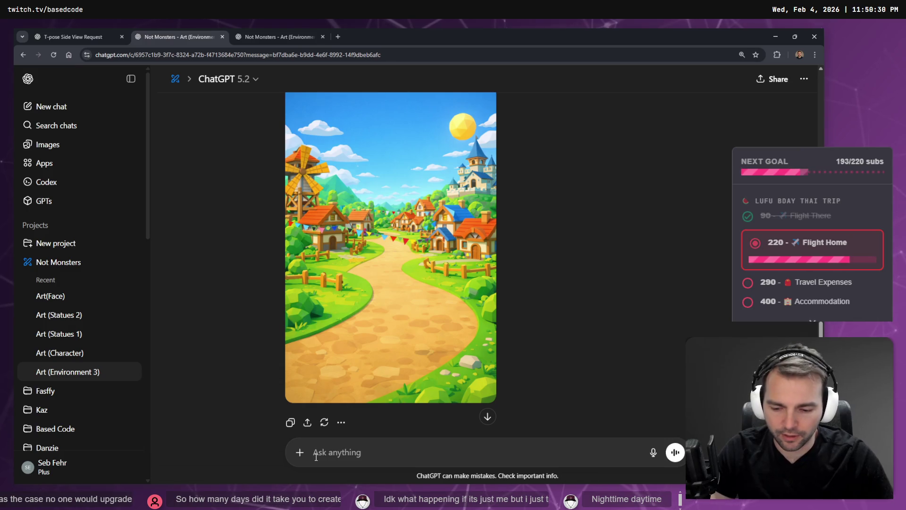
{"action": "key", "text": "super+h"}
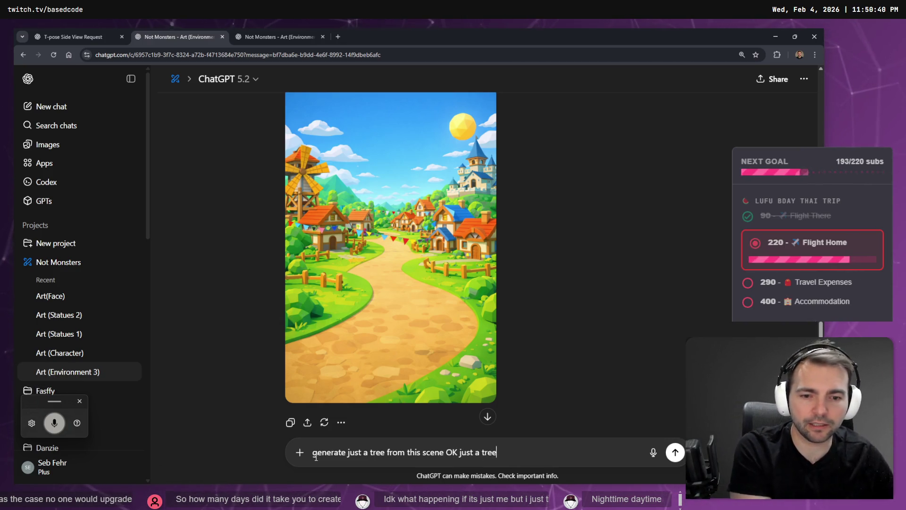
{"action": "key", "text": "ctrl+shift+Left"}
{"action": "key", "text": "ctrl+shift+Left"}
{"action": "key", "text": "ctrl+shift+Left"}
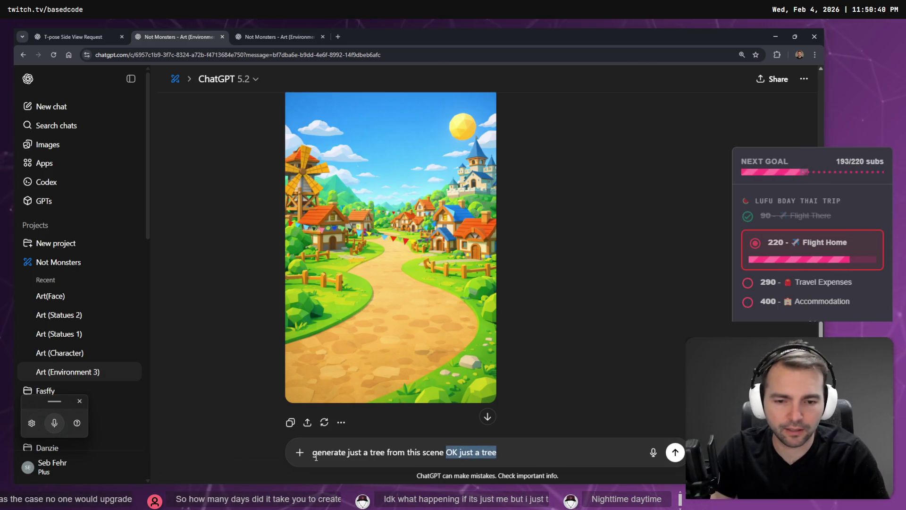
{"action": "key", "text": "BackSpace"}
{"action": "type", "text": "."}
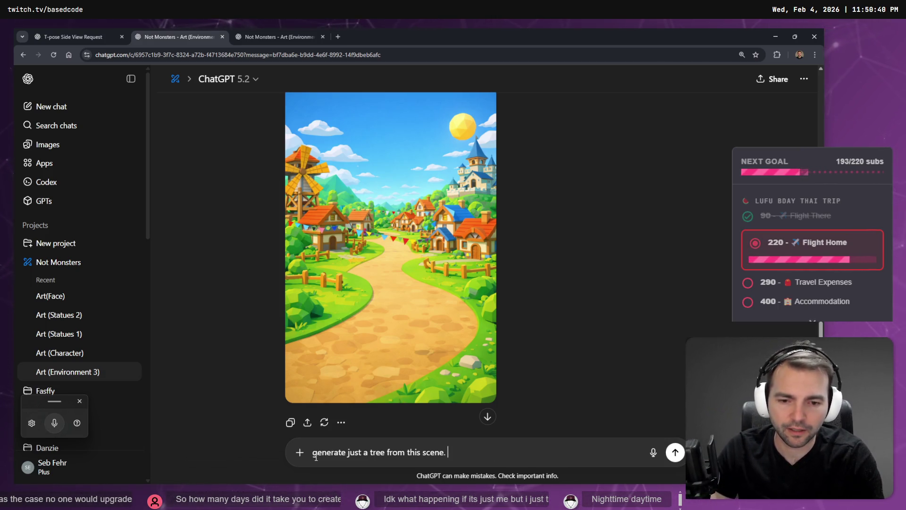
{"action": "key", "text": "super+h"}
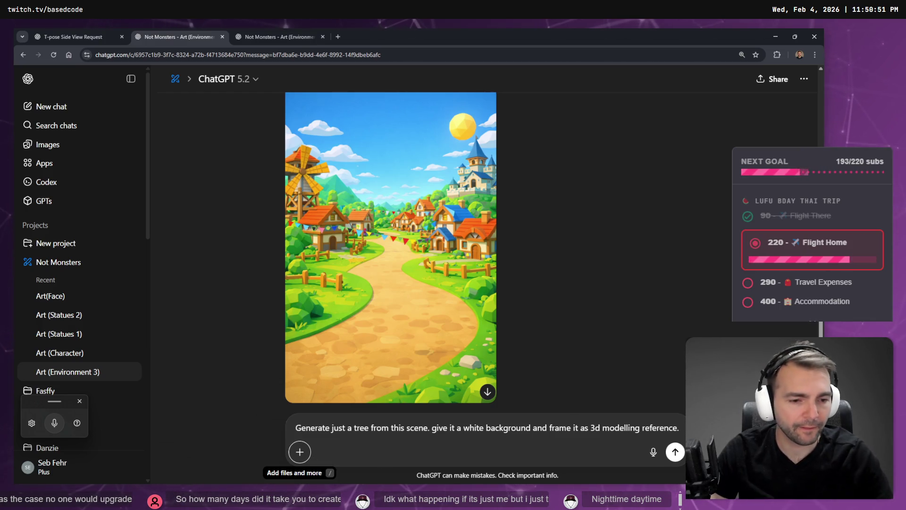
{"action": "key", "text": "Return"}
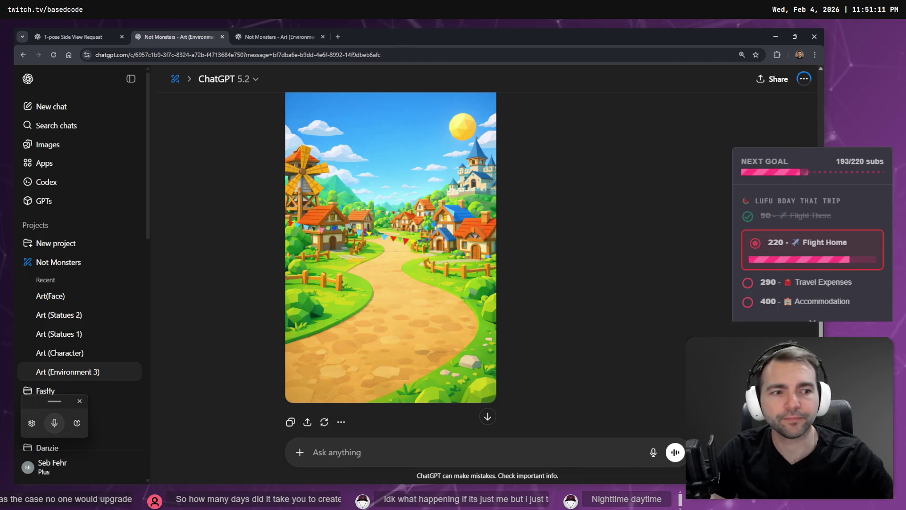
Send the full prompt: just the tree, white background, framed as a 3D model reference.
{"action": "type", "text": "Generate just a tree from this scene, give it a white background and frame it as 3d modelling reference."}
{"action": "key", "text": "Return"}
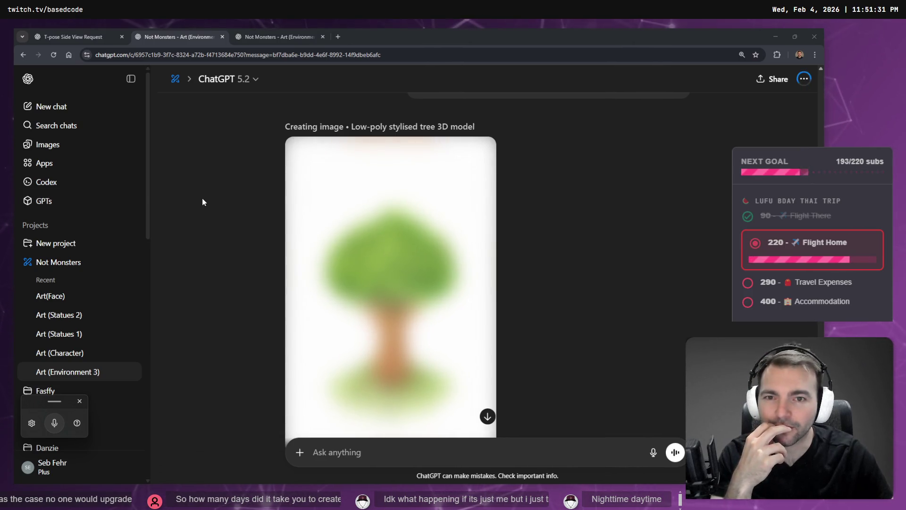
{"action": "left_click", "coordinate": [253, 41]}
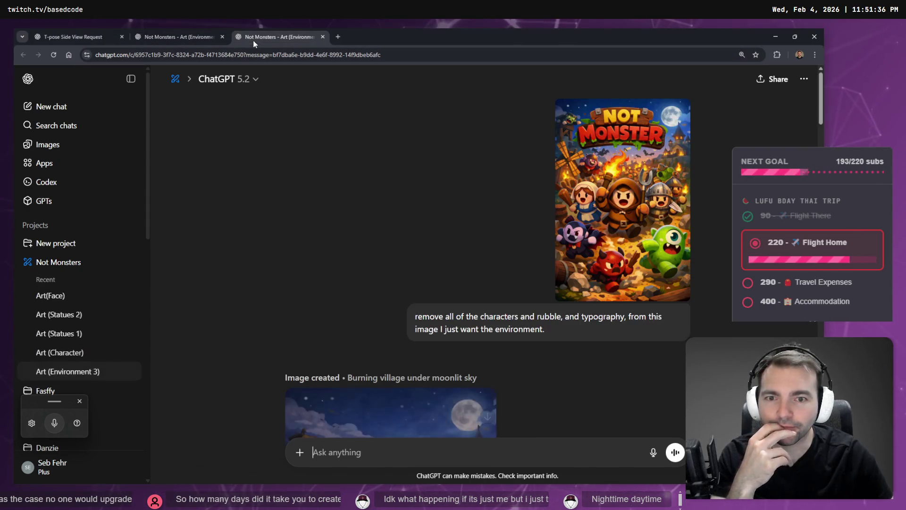
{"action": "left_click", "coordinate": [178, 36]}
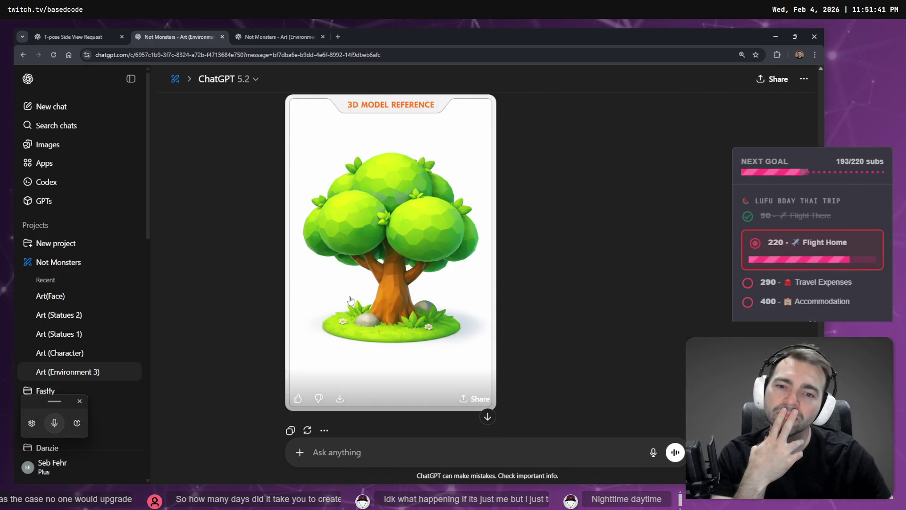
Dictate and send a follow-up asking to drop the frame, base flowers, stones, grass and leaf tufts.
{"action": "left_click", "coordinate": [374, 456]}
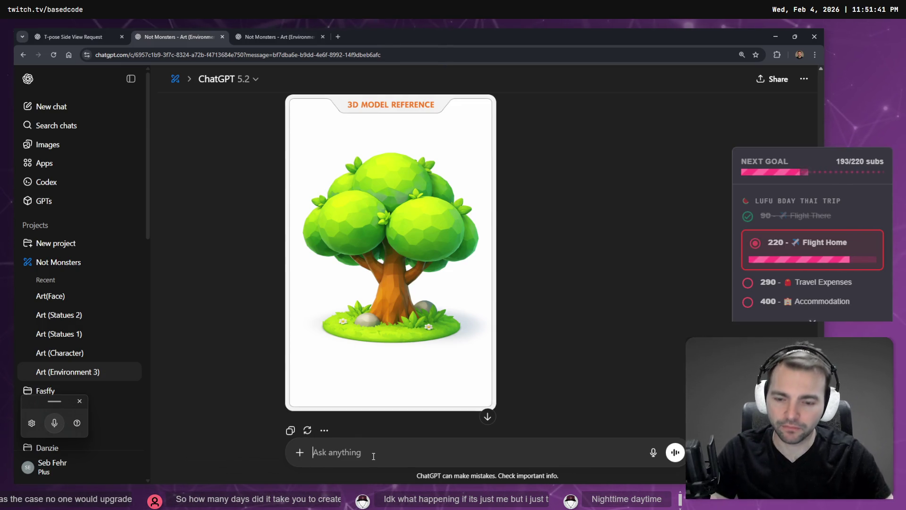
{"action": "key", "text": "super+h"}
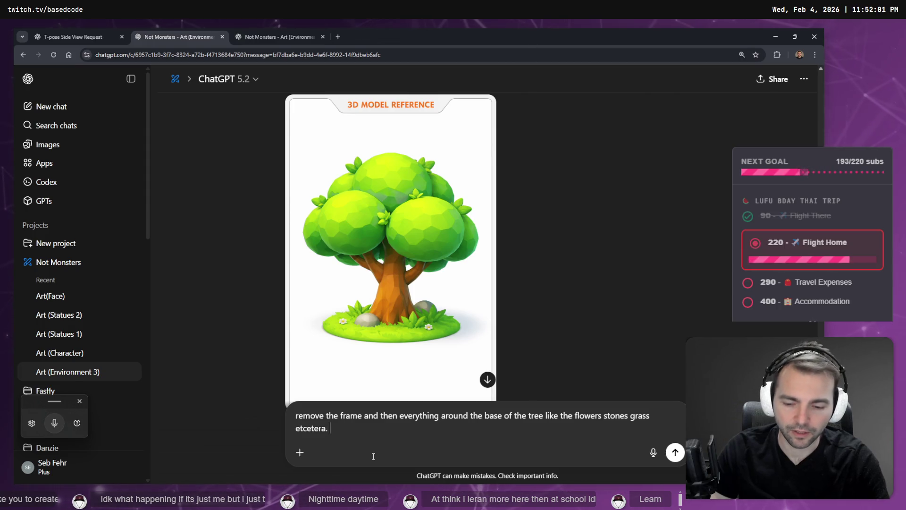
{"action": "key", "text": "super+h"}
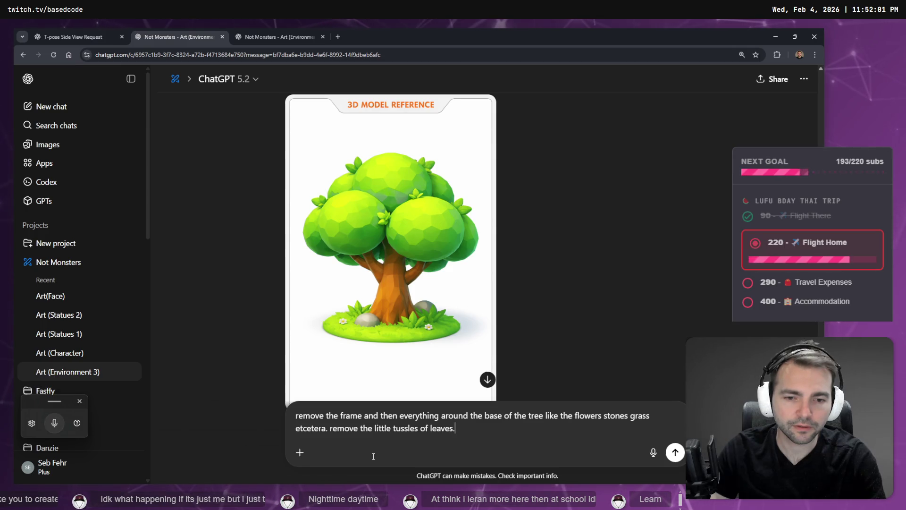
{"action": "key", "text": "Return"}
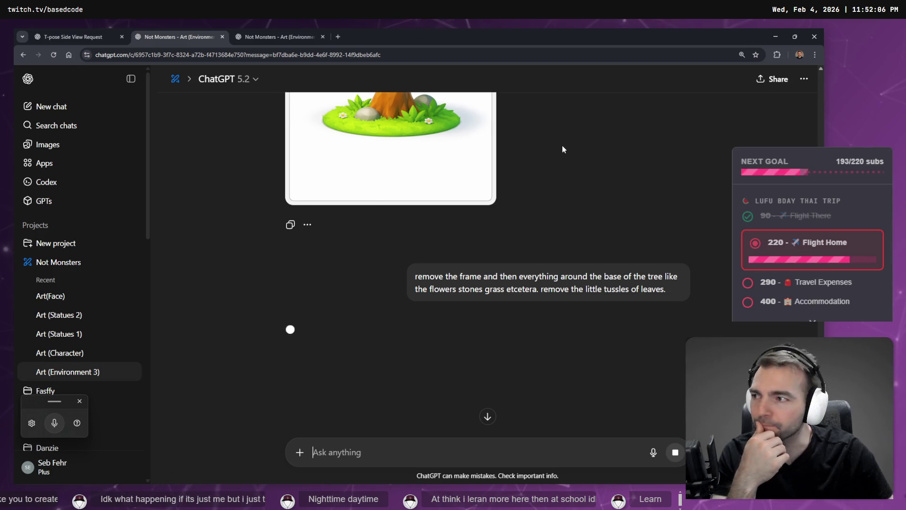
{"action": "scroll", "coordinate": [611, 173], "scroll_direction": "up", "scroll_amount": 5}
{"action": "scroll", "coordinate": [609, 177], "scroll_direction": "down", "scroll_amount": 4}
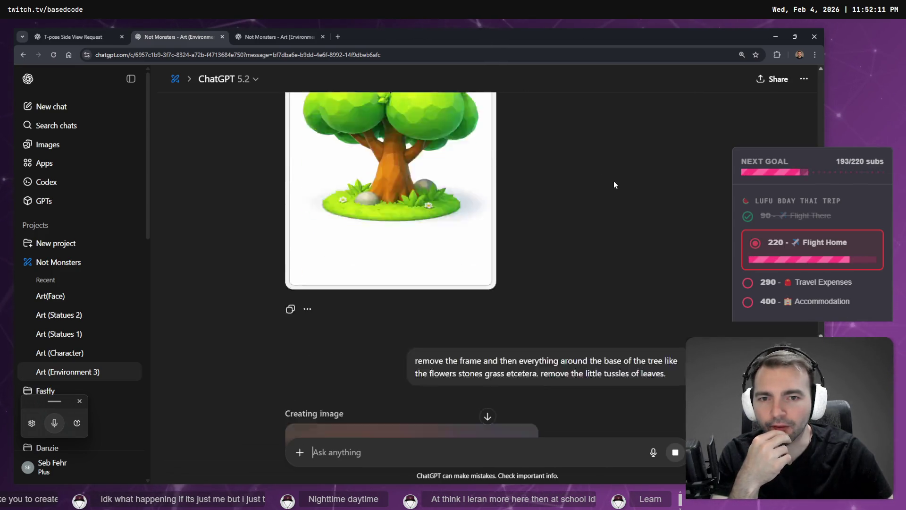
{"action": "scroll", "coordinate": [620, 179], "scroll_direction": "up", "scroll_amount": 5}
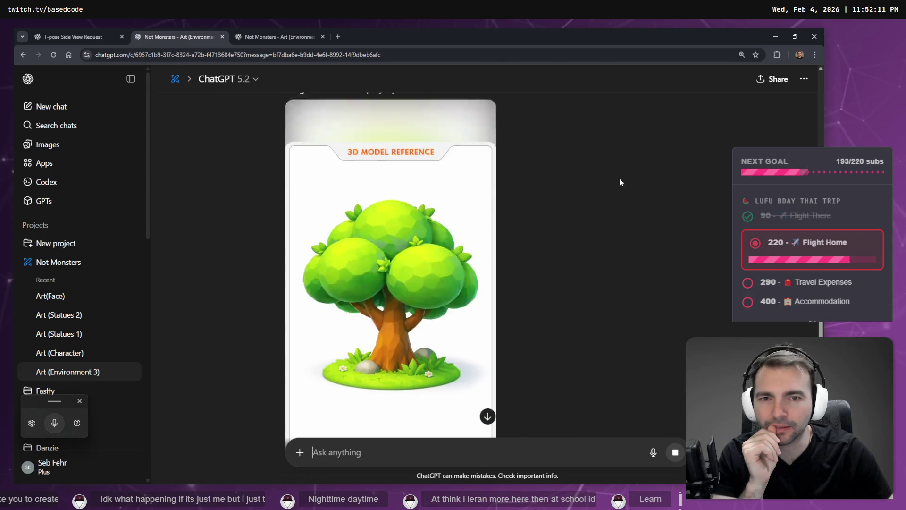
{"action": "scroll", "coordinate": [627, 170], "scroll_direction": "down", "scroll_amount": 10}
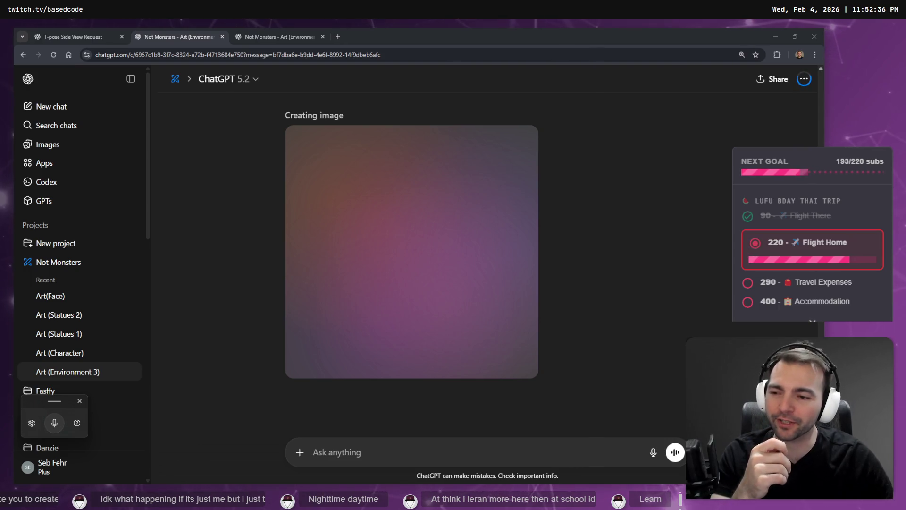
Open a browser window under another profile and load actuator.digital.
{"action": "key", "text": "ctrl+t"}
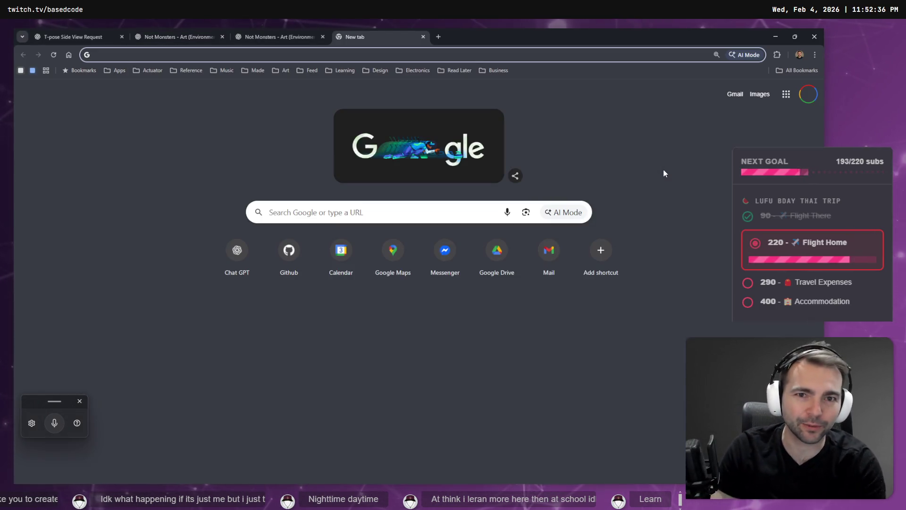
{"action": "key", "text": "ctrl+w"}
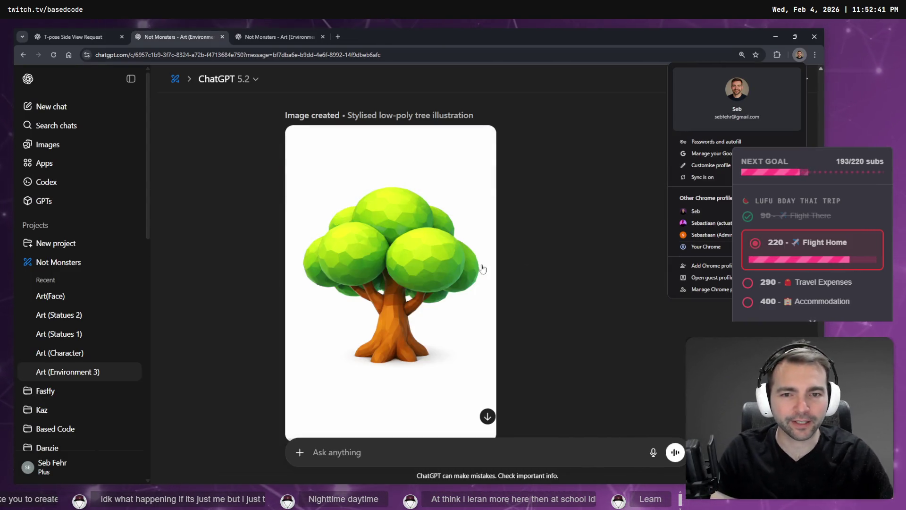
{"action": "left_click", "coordinate": [716, 224]}
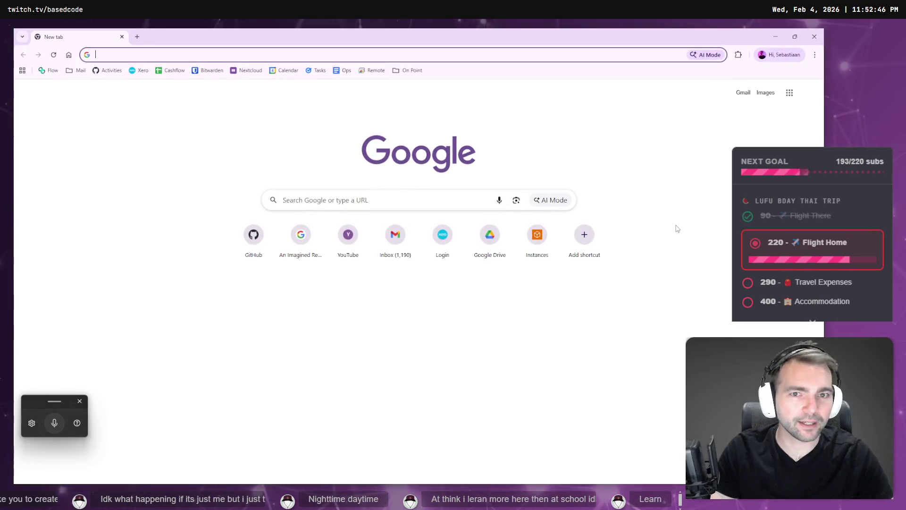
{"action": "type", "text": "actuator.digital"}
{"action": "key", "text": "Return"}
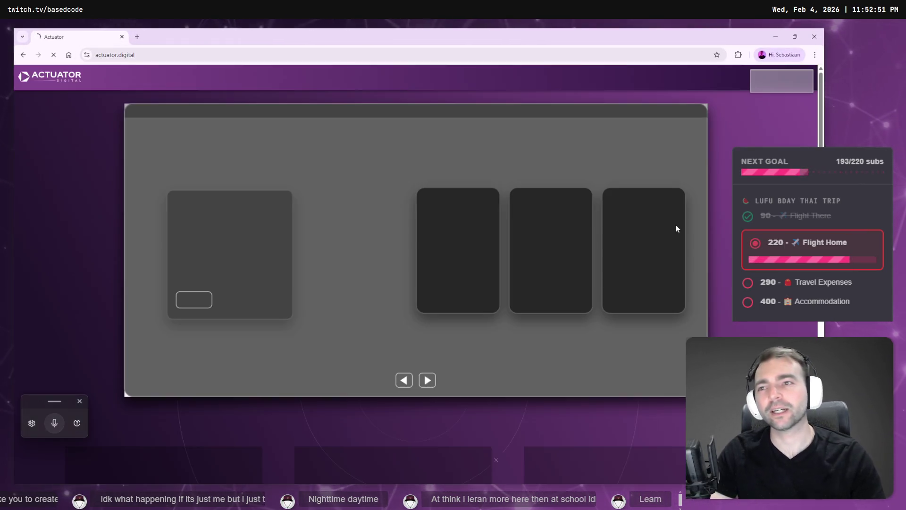
Search the web for 'work window' and open the Work Window website.
{"action": "key", "text": "ctrl+t"}
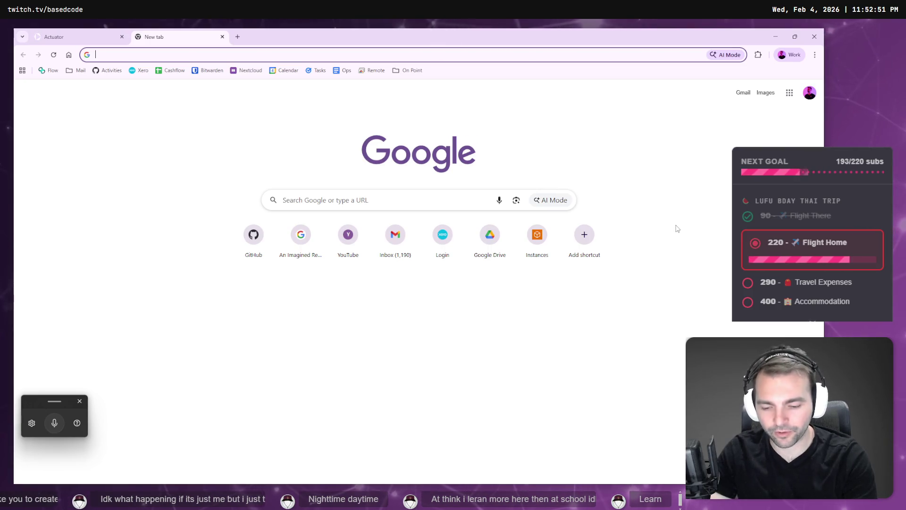
{"action": "type", "text": "work window"}
{"action": "key", "text": "Return"}
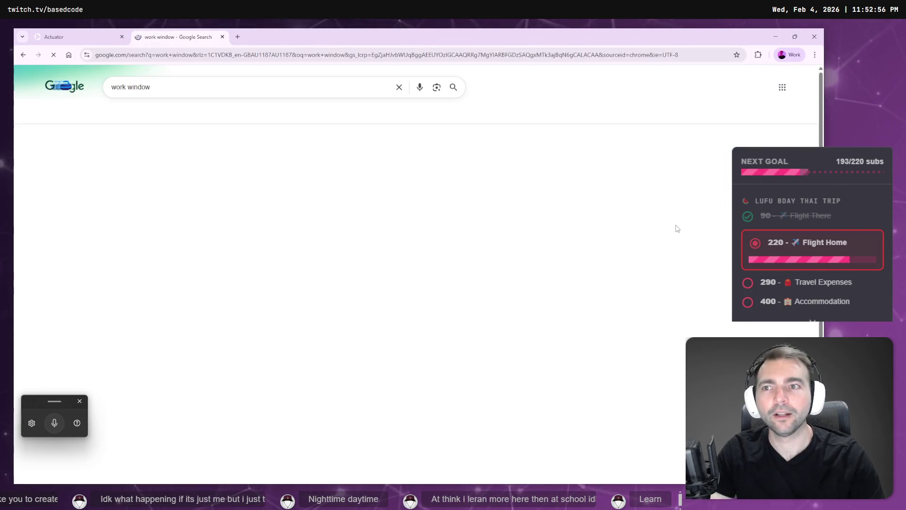
{"action": "left_click", "coordinate": [243, 160]}
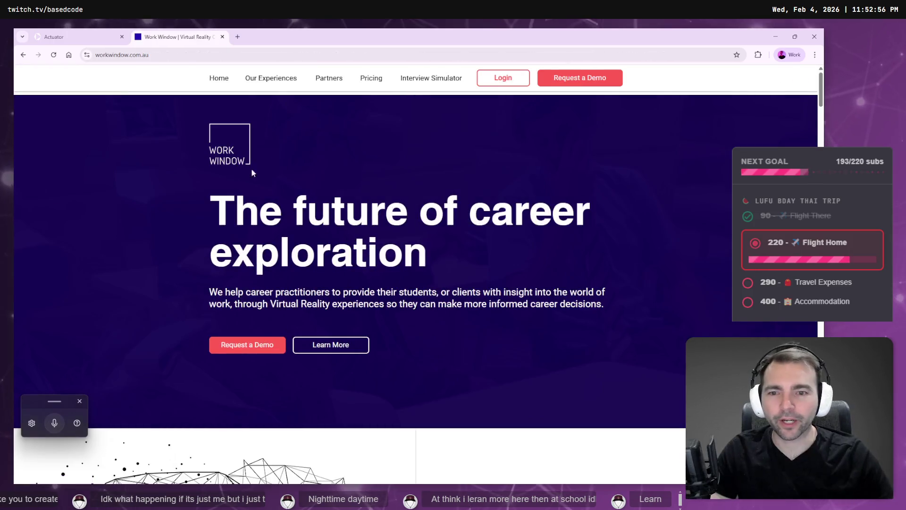
Scroll down to the Request demonstration form, then close the Work Window tab.
{"action": "scroll", "coordinate": [425, 210], "scroll_direction": "down", "scroll_amount": 10}
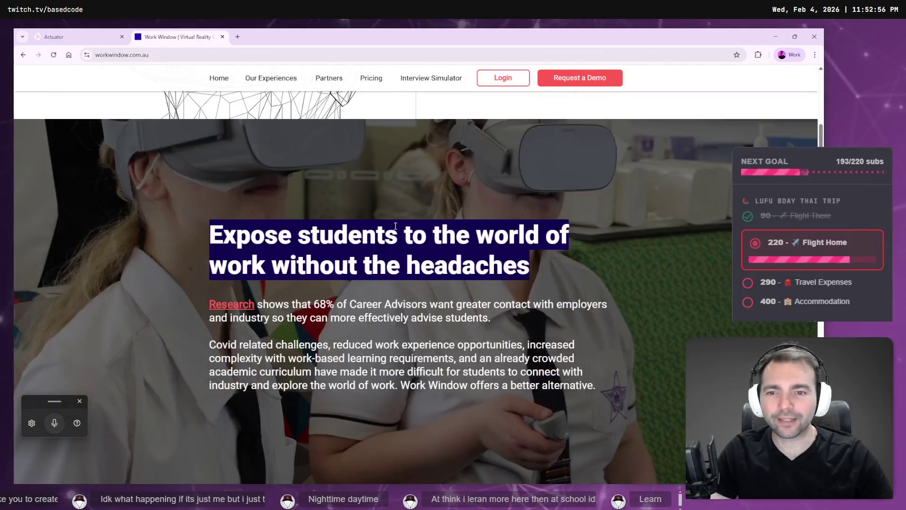
{"action": "scroll", "coordinate": [535, 135], "scroll_direction": "down", "scroll_amount": 1}
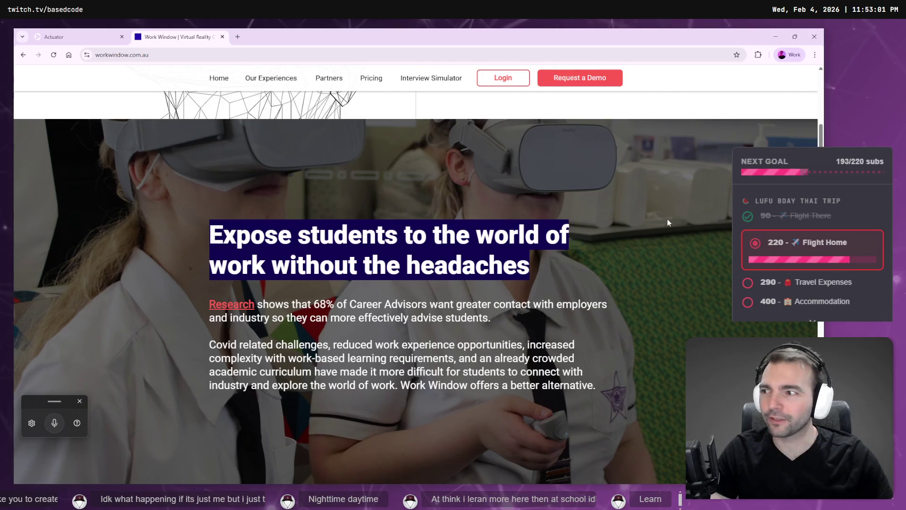
{"action": "scroll", "coordinate": [648, 212], "scroll_direction": "down", "scroll_amount": 7}
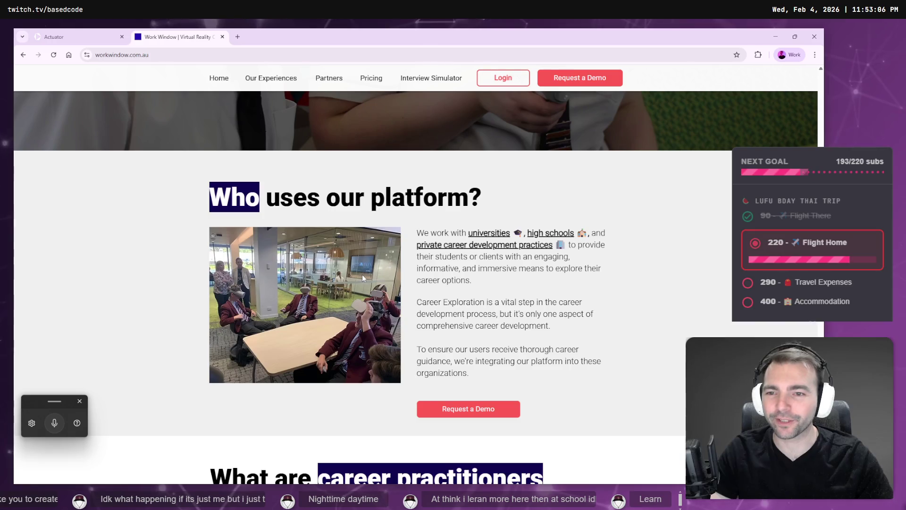
{"action": "scroll", "coordinate": [363, 277], "scroll_direction": "down", "scroll_amount": 13}
{"action": "scroll", "coordinate": [388, 270], "scroll_direction": "down", "scroll_amount": 10}
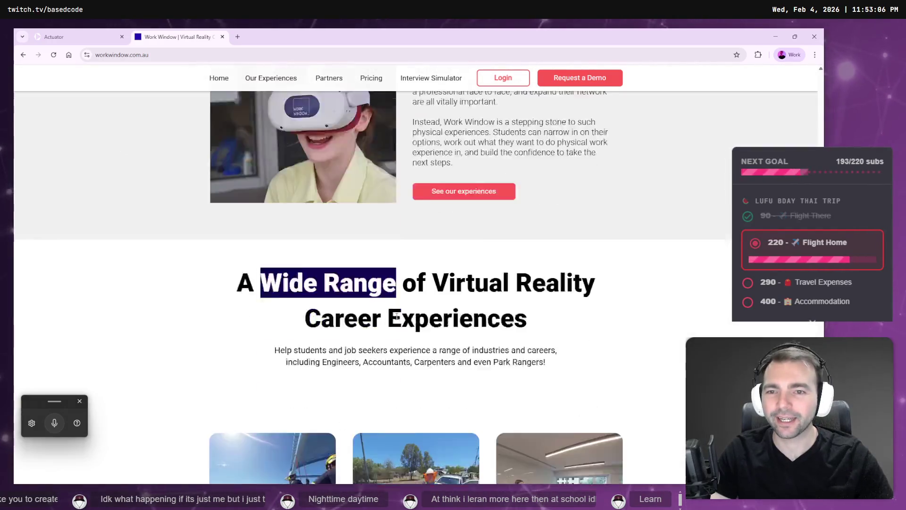
{"action": "scroll", "coordinate": [375, 327], "scroll_direction": "up", "scroll_amount": 3}
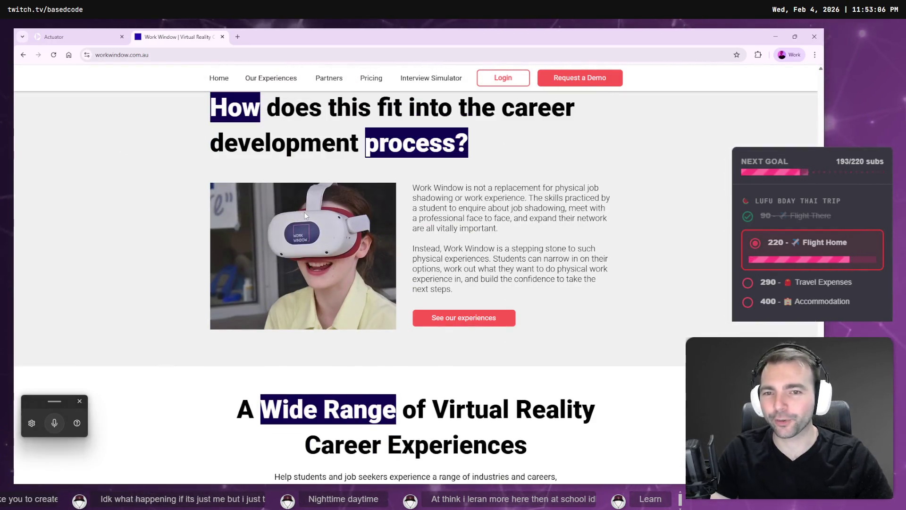
{"action": "scroll", "coordinate": [305, 216], "scroll_direction": "down", "scroll_amount": 8}
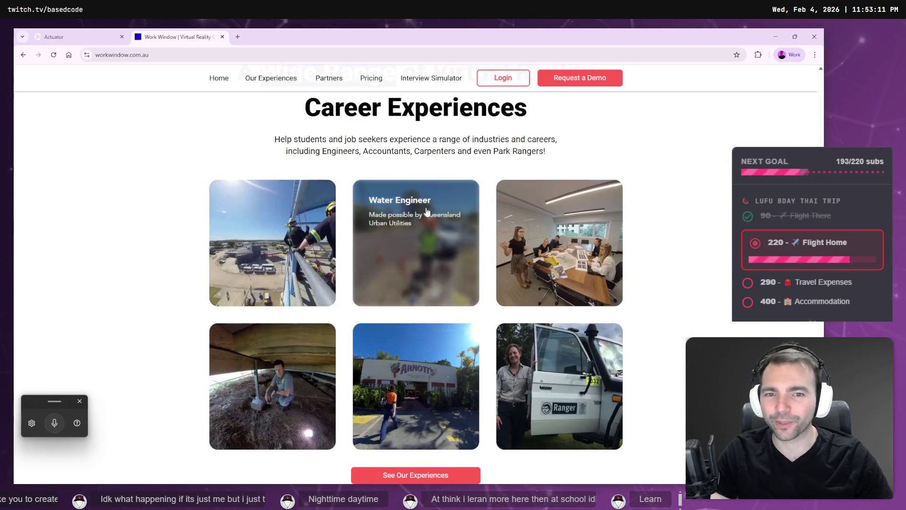
{"action": "scroll", "coordinate": [437, 212], "scroll_direction": "down", "scroll_amount": 6}
{"action": "scroll", "coordinate": [437, 212], "scroll_direction": "up", "scroll_amount": 3}
{"action": "scroll", "coordinate": [579, 230], "scroll_direction": "down", "scroll_amount": 10}
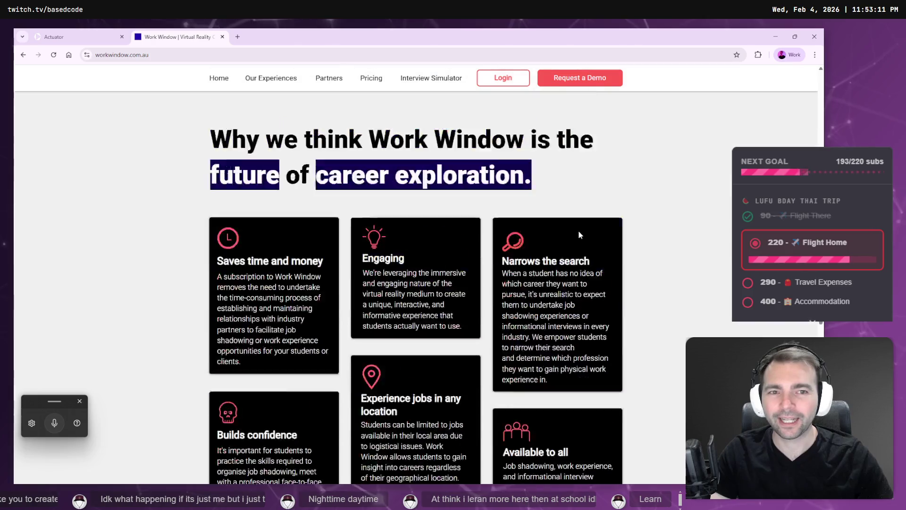
{"action": "scroll", "coordinate": [599, 231], "scroll_direction": "down", "scroll_amount": 8}
{"action": "scroll", "coordinate": [590, 283], "scroll_direction": "up", "scroll_amount": 1}
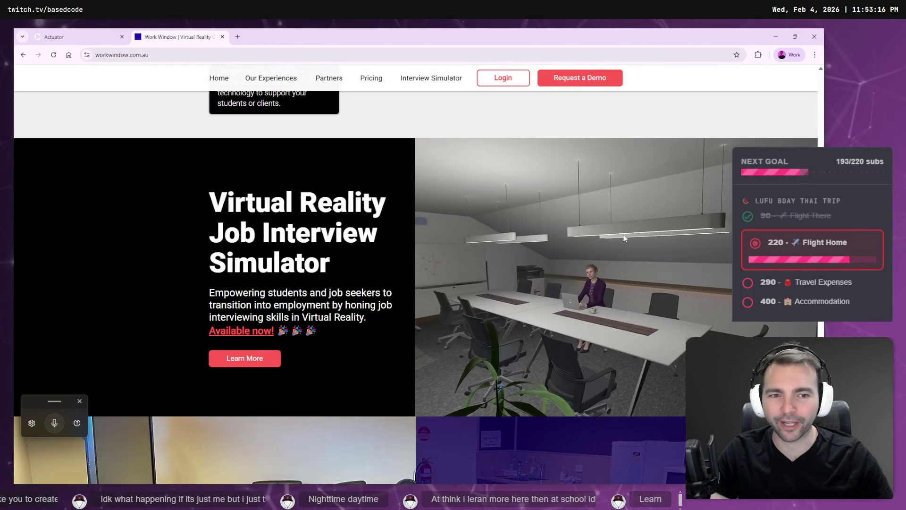
{"action": "scroll", "coordinate": [546, 192], "scroll_direction": "up", "scroll_amount": 1}
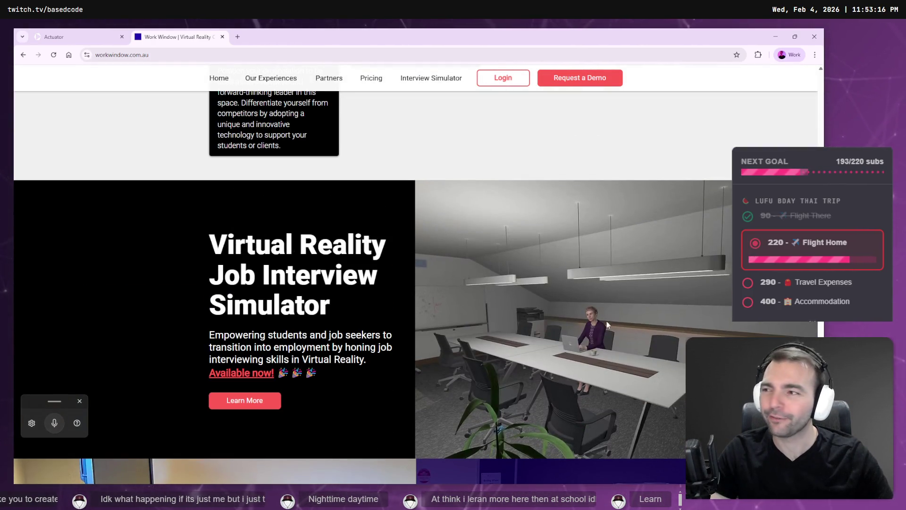
{"action": "scroll", "coordinate": [584, 237], "scroll_direction": "down", "scroll_amount": 8}
{"action": "scroll", "coordinate": [571, 235], "scroll_direction": "down", "scroll_amount": 8}
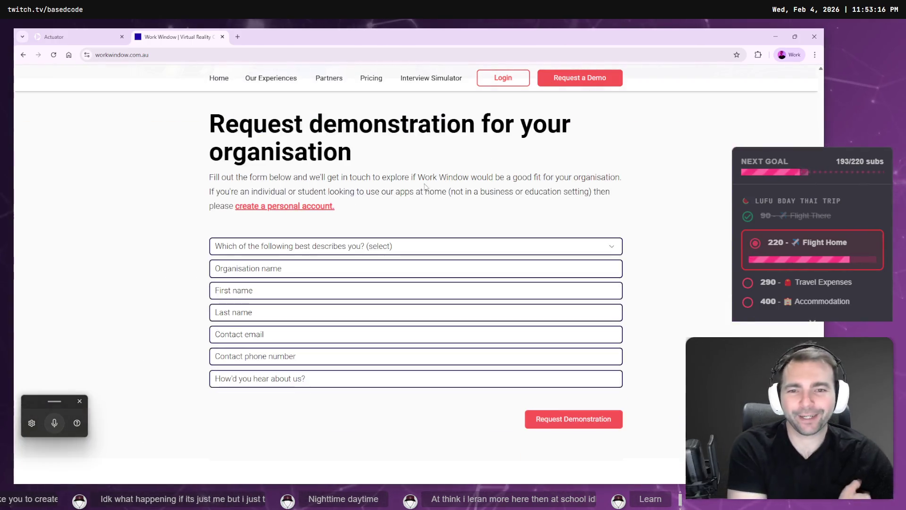
{"action": "key", "text": "ctrl+w"}
Back in ChatGPT, copy the full-size low-poly tree image and drag it toward the board window.
{"action": "left_click", "coordinate": [122, 36]}
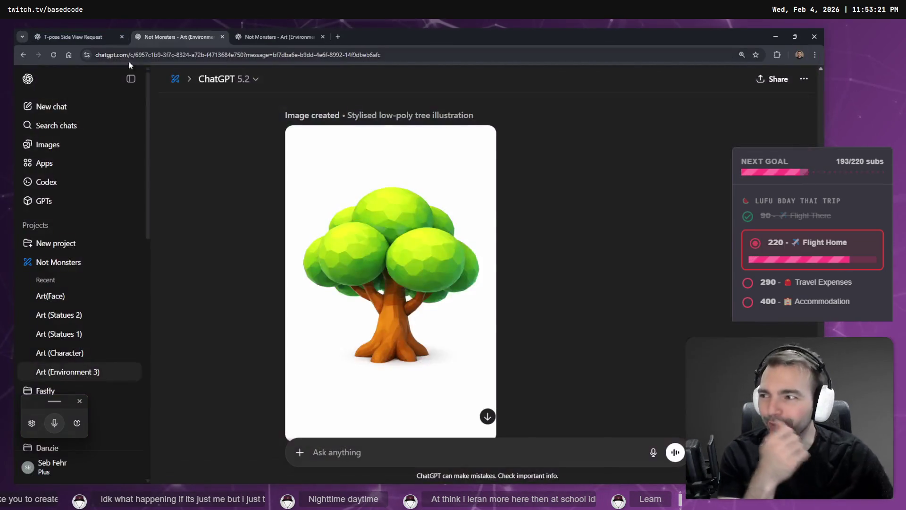
{"action": "scroll", "coordinate": [430, 227], "scroll_direction": "down", "scroll_amount": 1}
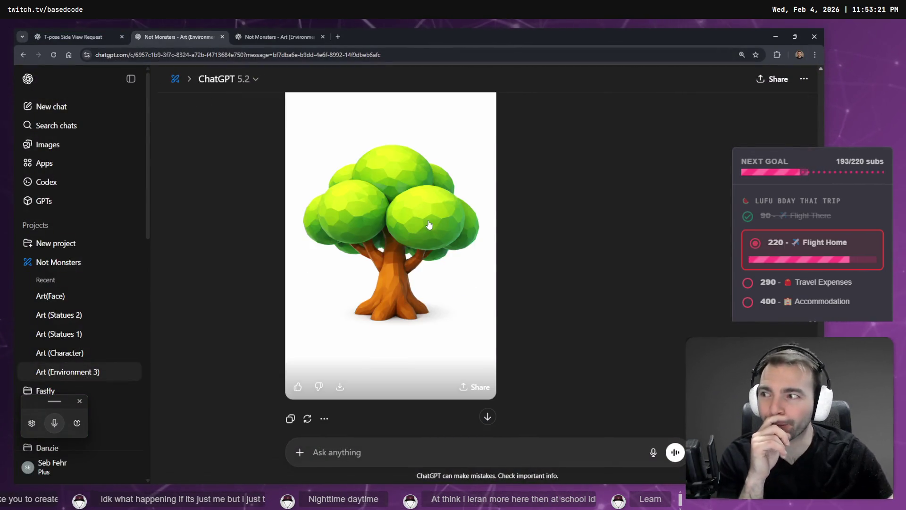
{"action": "left_click", "coordinate": [429, 225]}
{"action": "right_click", "coordinate": [432, 248]}
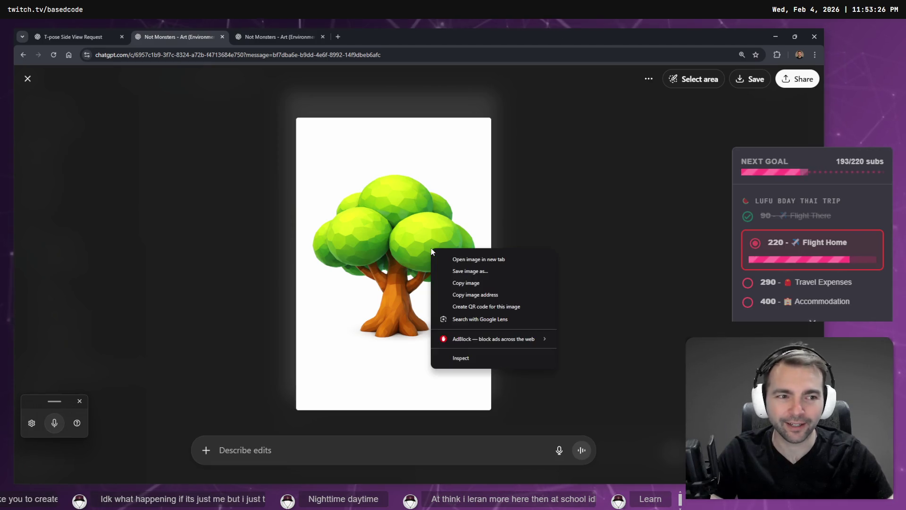
{"action": "left_click", "coordinate": [504, 285]}
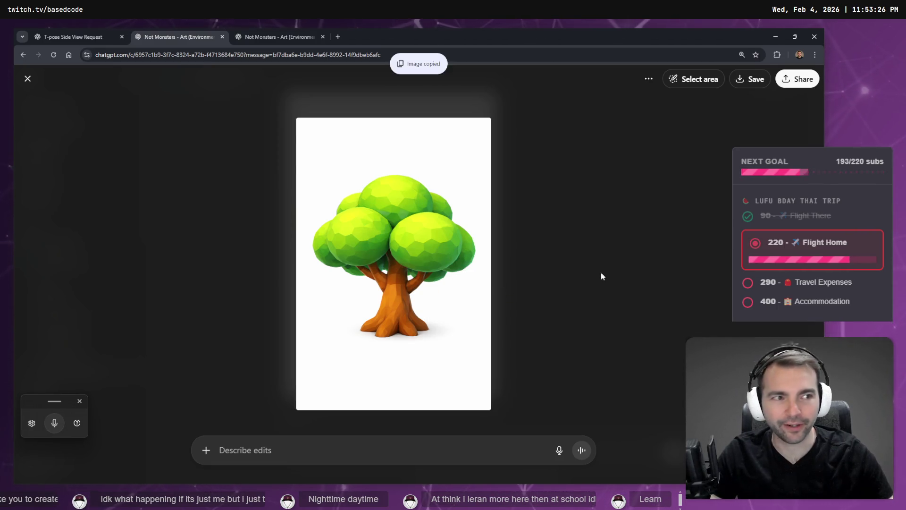
{"action": "mouse_move", "coordinate": [370, 251]}
{"action": "left_mouse_down"}
{"action": "mouse_move", "coordinate": [611, 154]}
{"action": "mouse_move", "coordinate": [905, 118]}
{"action": "left_mouse_up"}
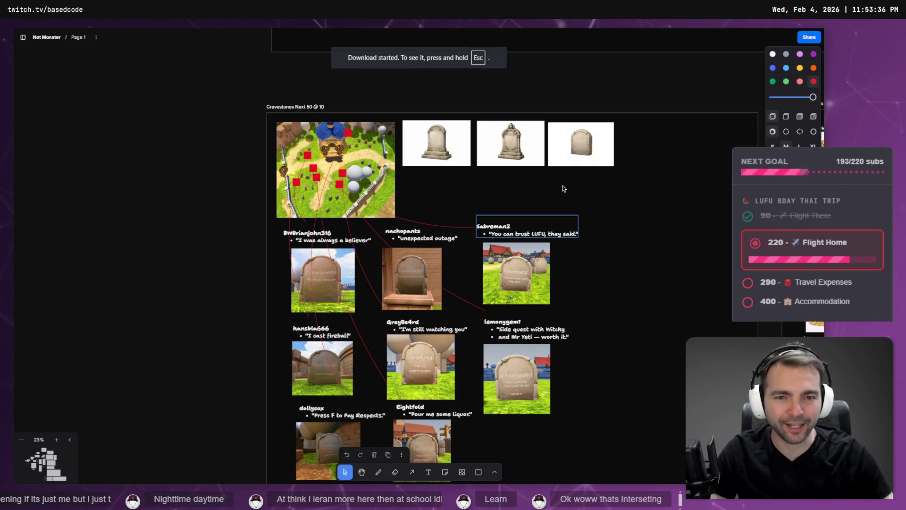
Paste the low-poly tree onto the board and line it up under the existing tree.
{"action": "scroll", "coordinate": [562, 185], "scroll_direction": "up", "scroll_amount": 5}
{"action": "scroll", "coordinate": [480, 210], "scroll_direction": "up", "scroll_amount": 10}
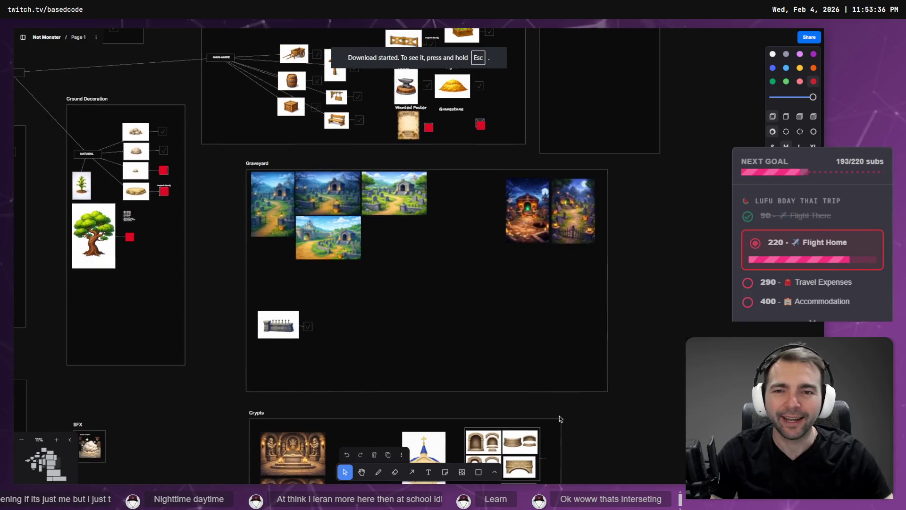
{"action": "scroll", "coordinate": [519, 214], "scroll_direction": "up", "scroll_amount": 5}
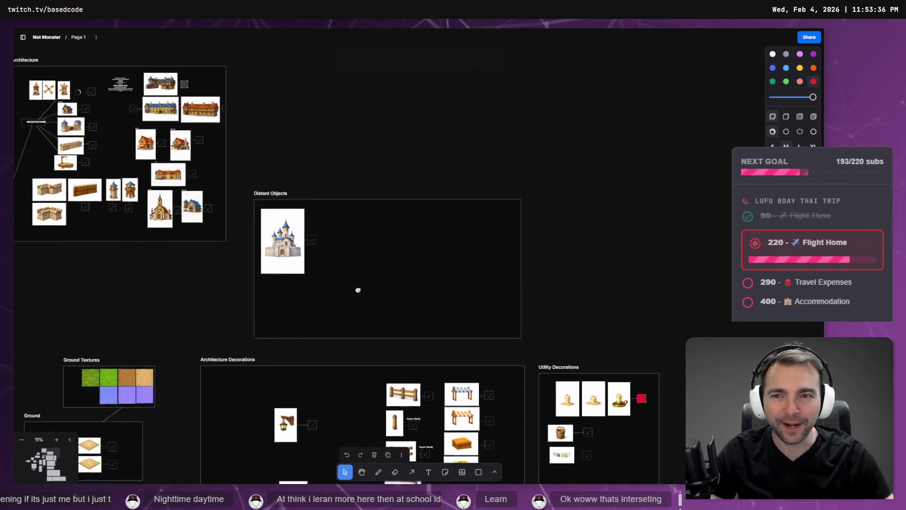
{"action": "scroll", "coordinate": [514, 245], "scroll_direction": "down", "scroll_amount": 5}
{"action": "scroll", "coordinate": [401, 189], "scroll_direction": "down", "scroll_amount": 5}
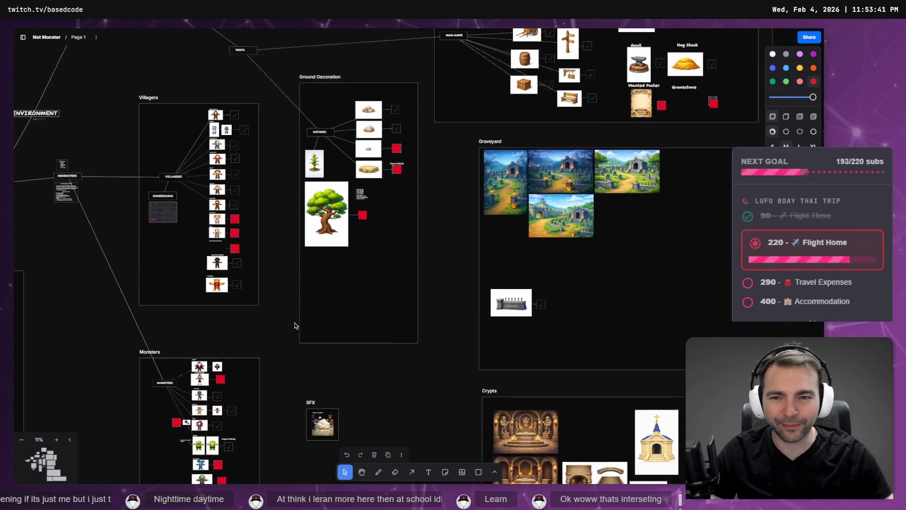
{"action": "scroll", "coordinate": [344, 294], "scroll_direction": "up", "scroll_amount": 10, "text": "ctrl"}
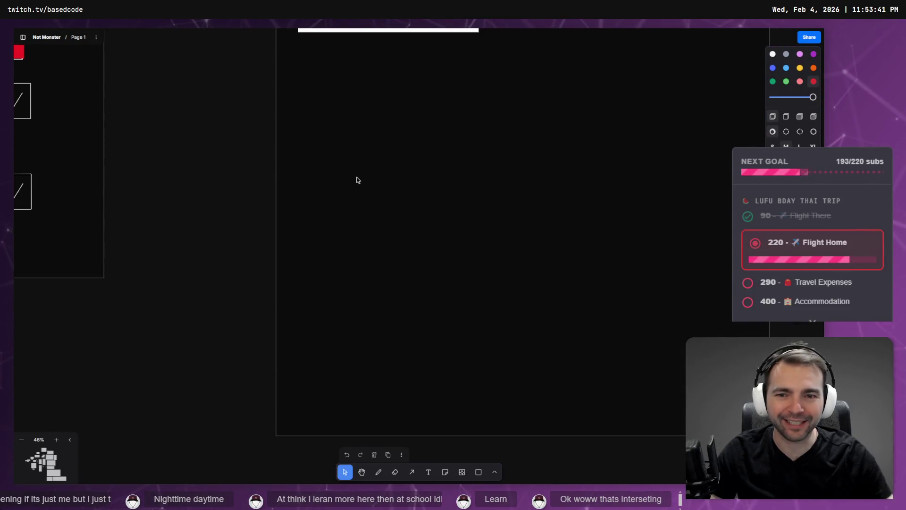
{"action": "key", "text": "ctrl+v"}
{"action": "scroll", "coordinate": [412, 174], "scroll_direction": "up", "scroll_amount": 5}
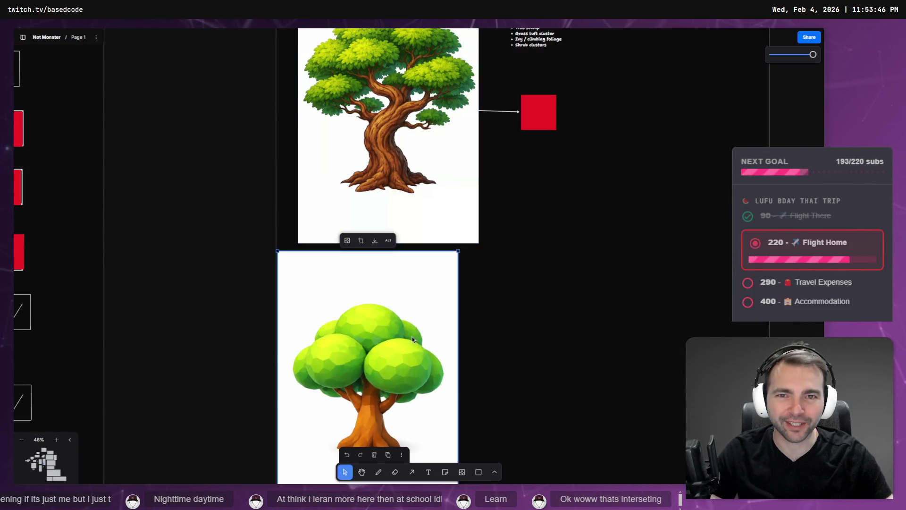
{"action": "mouse_move", "coordinate": [413, 339]}
{"action": "left_mouse_down"}
{"action": "mouse_move", "coordinate": [445, 328]}
{"action": "mouse_move", "coordinate": [435, 337]}
{"action": "left_mouse_up"}
Delete the old tree with its red square and move the new tree below the corn image.
{"action": "scroll", "coordinate": [465, 283], "scroll_direction": "up", "scroll_amount": 7}
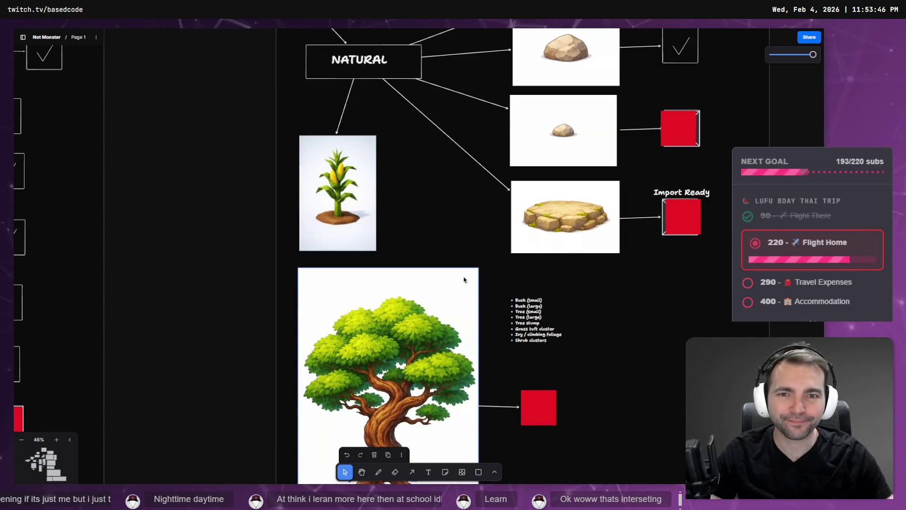
{"action": "scroll", "coordinate": [463, 280], "scroll_direction": "down", "scroll_amount": 5, "text": "ctrl"}
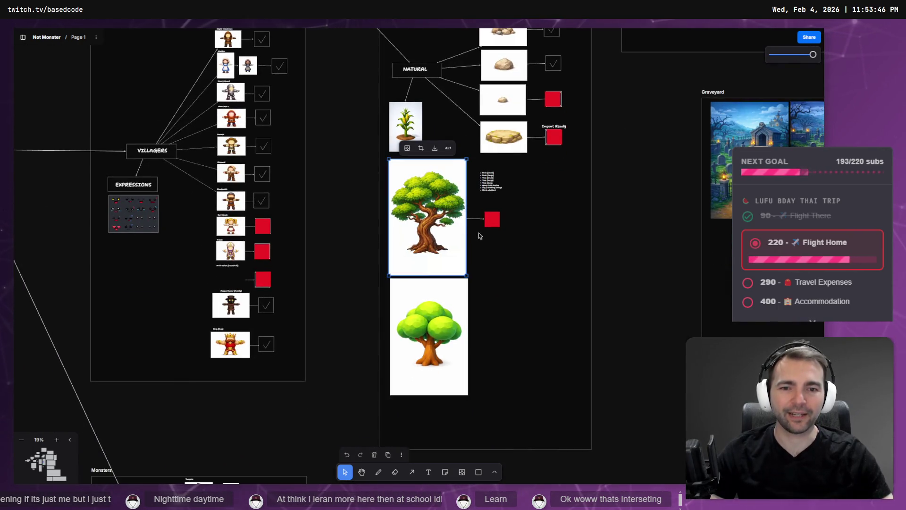
{"action": "left_click", "coordinate": [492, 221], "text": "shift"}
{"action": "key", "text": "Delete"}
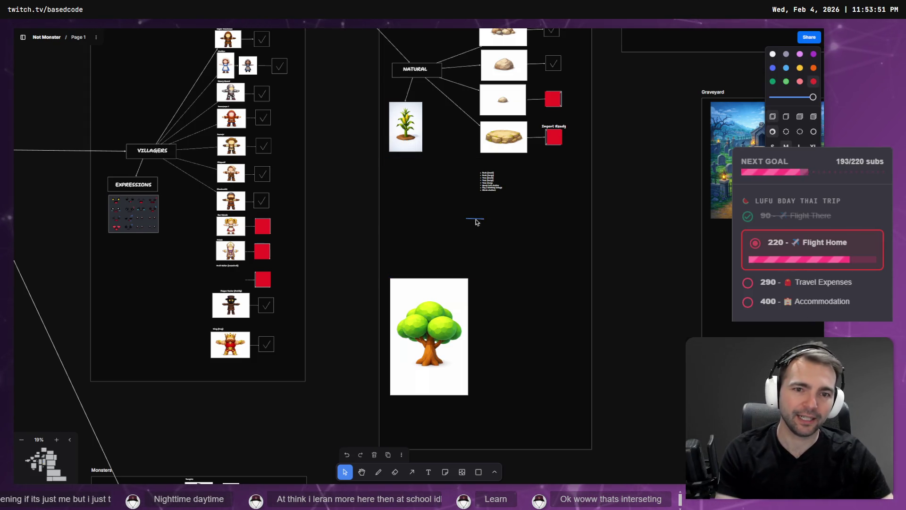
{"action": "left_click_drag", "start_coordinate": [434, 346], "coordinate": [436, 233]}
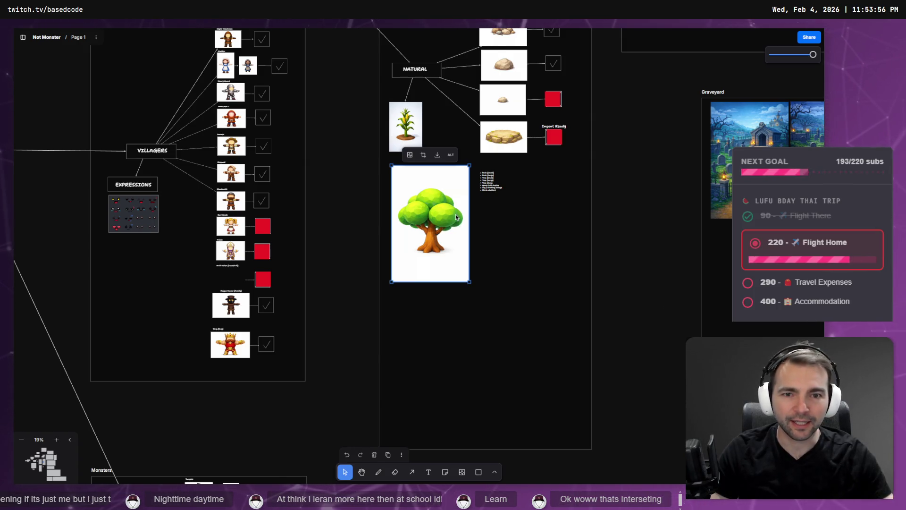
{"action": "scroll", "coordinate": [453, 215], "scroll_direction": "up", "scroll_amount": 5}
{"action": "scroll", "coordinate": [451, 220], "scroll_direction": "up", "scroll_amount": 3}
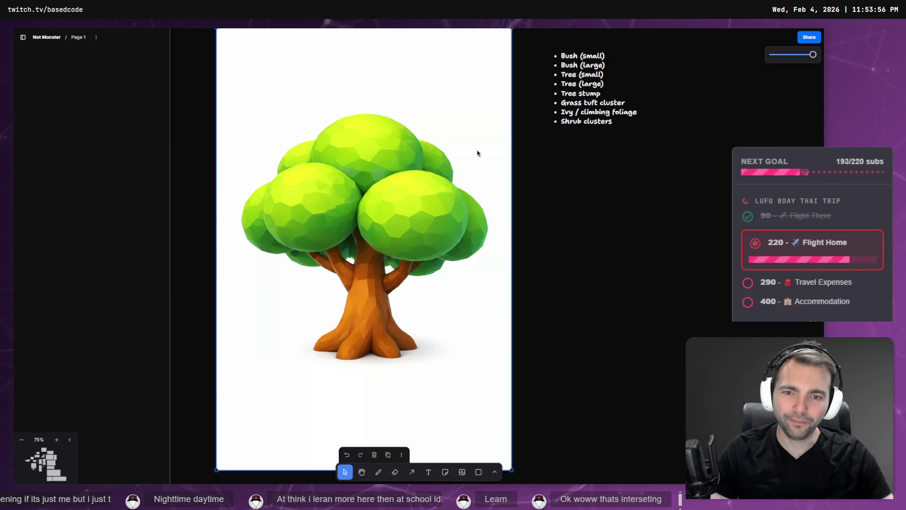
{"action": "scroll", "coordinate": [410, 231], "scroll_direction": "down", "scroll_amount": 5}
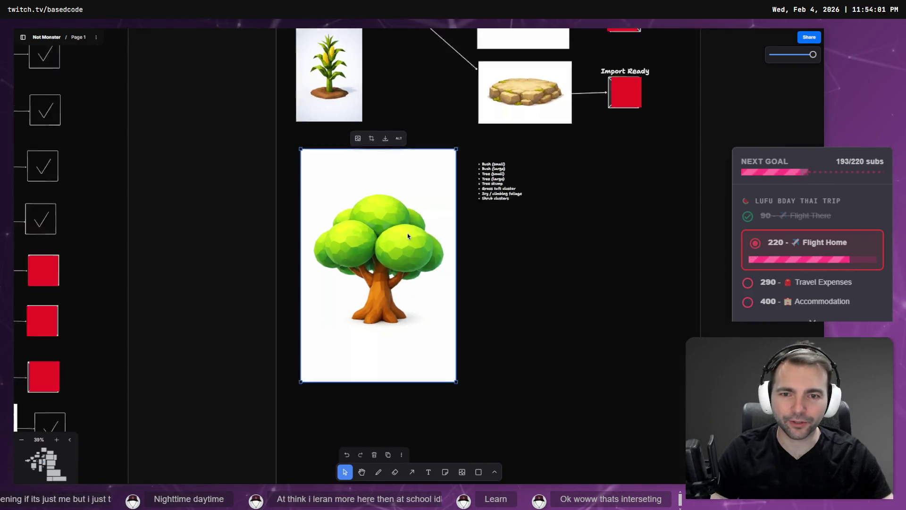
Dictate and send a request for another tree variant, then clear the leftover prompt text.
{"action": "key", "text": "alt+Tab"}
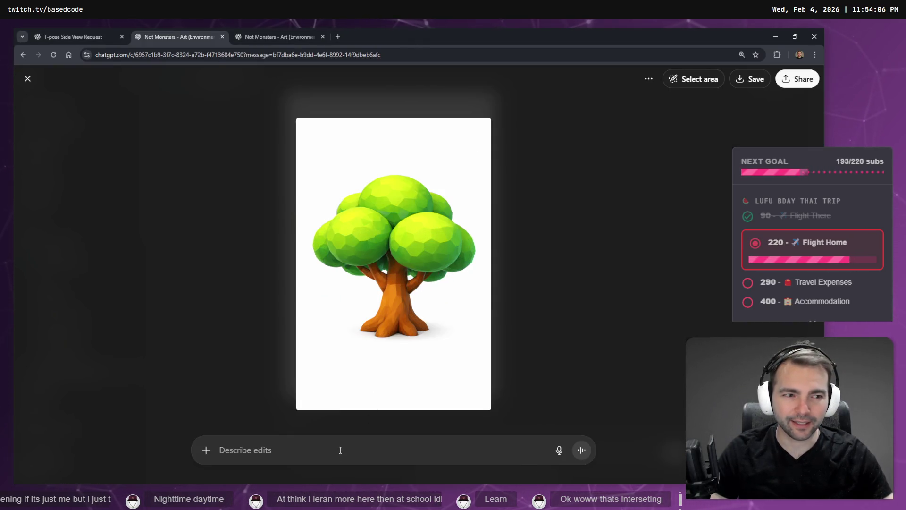
{"action": "key", "text": "super+h"}
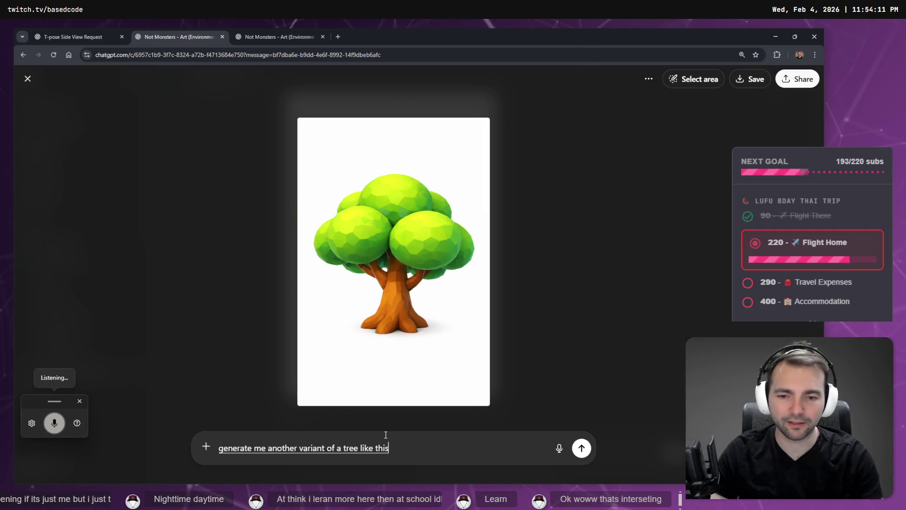
{"action": "key", "text": "Return"}
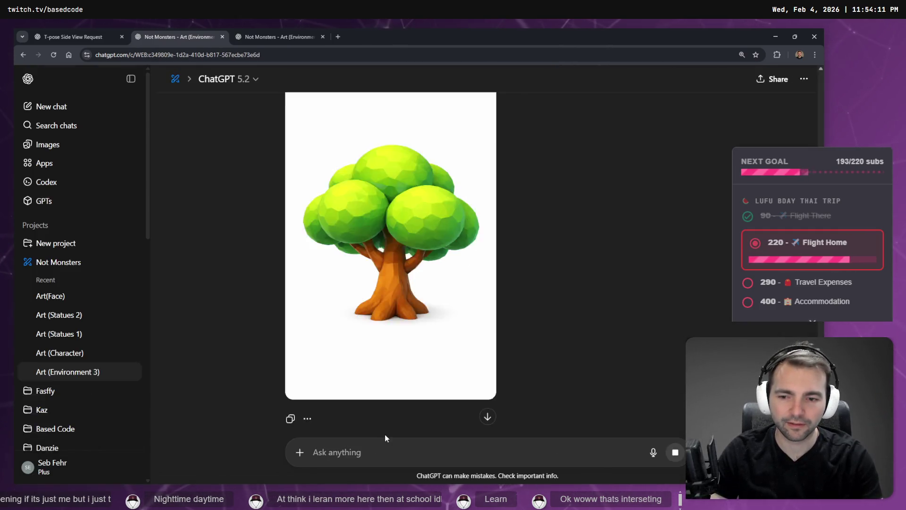
{"action": "left_click", "coordinate": [301, 33]}
{"action": "left_click", "coordinate": [180, 36]}
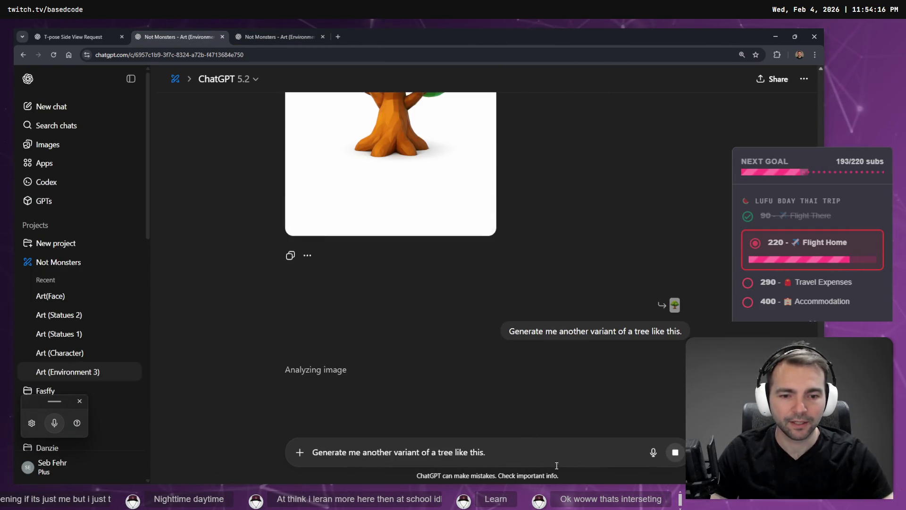
{"action": "key", "text": "ctrl+a"}
{"action": "key", "text": "BackSpace"}
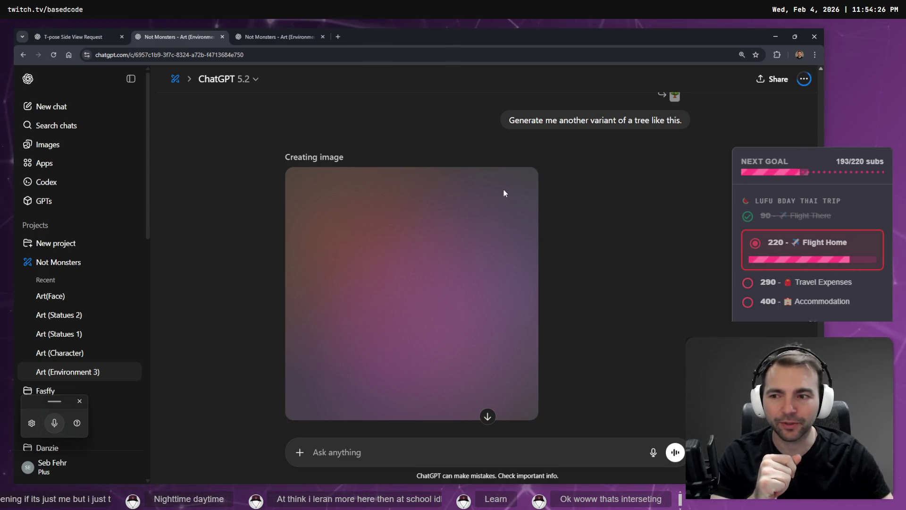
Switch to the NOT MONSTER chat, view its poster enlarged, then scroll to the environment image.
{"action": "left_click", "coordinate": [277, 31]}
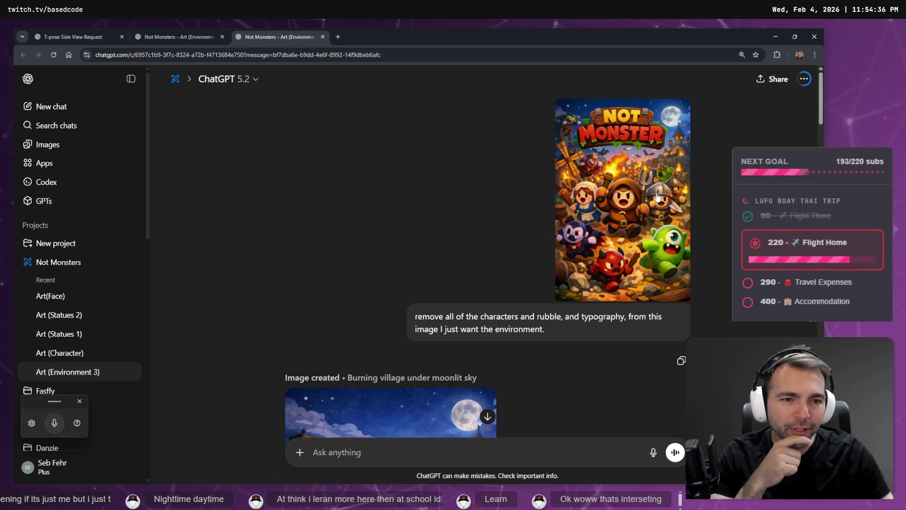
{"action": "left_click", "coordinate": [641, 205]}
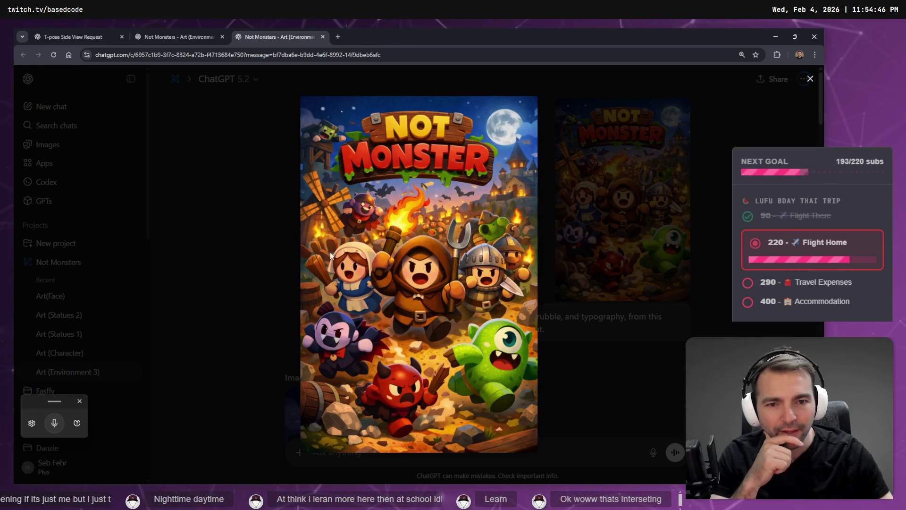
{"action": "left_click", "coordinate": [731, 296]}
{"action": "scroll", "coordinate": [694, 281], "scroll_direction": "down", "scroll_amount": 5}
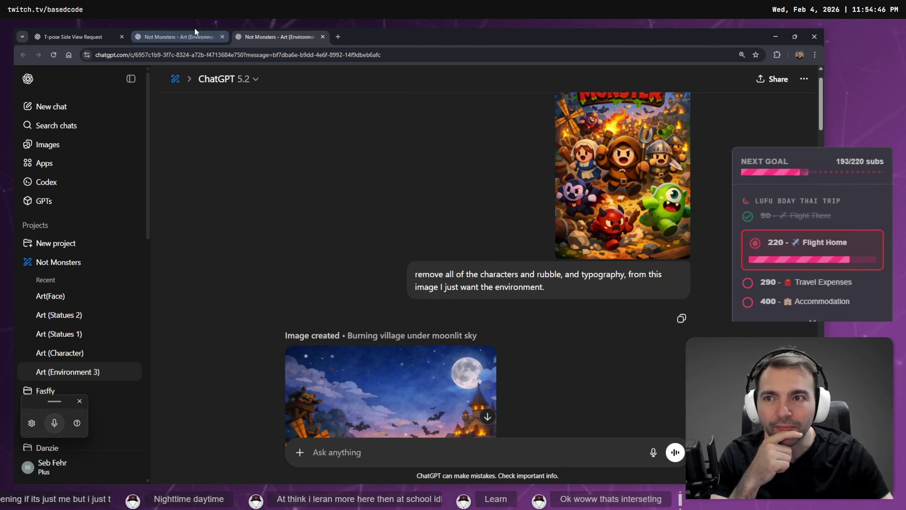
Return to the tree-variants chat and scroll through the earlier tree images.
{"action": "left_click", "coordinate": [194, 28]}
{"action": "scroll", "coordinate": [471, 231], "scroll_direction": "down", "scroll_amount": 5}
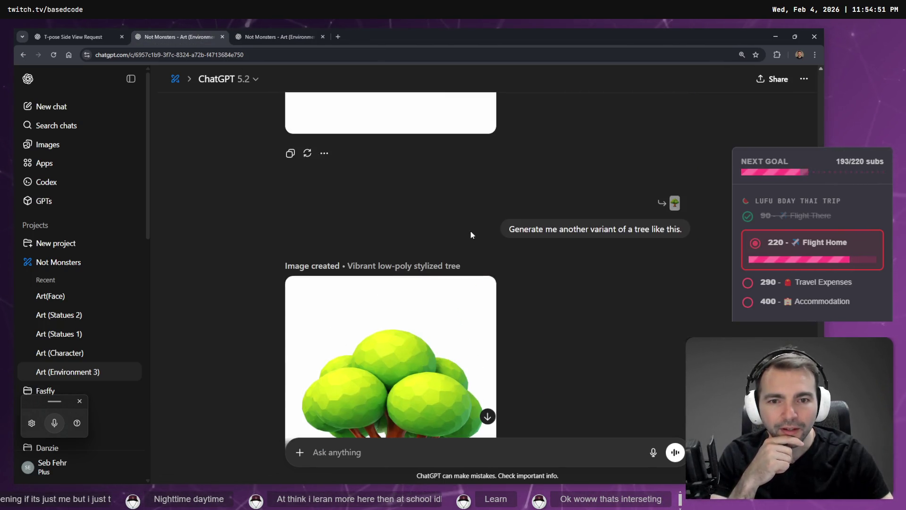
{"action": "scroll", "coordinate": [500, 243], "scroll_direction": "up", "scroll_amount": 5}
{"action": "scroll", "coordinate": [513, 242], "scroll_direction": "down", "scroll_amount": 8}
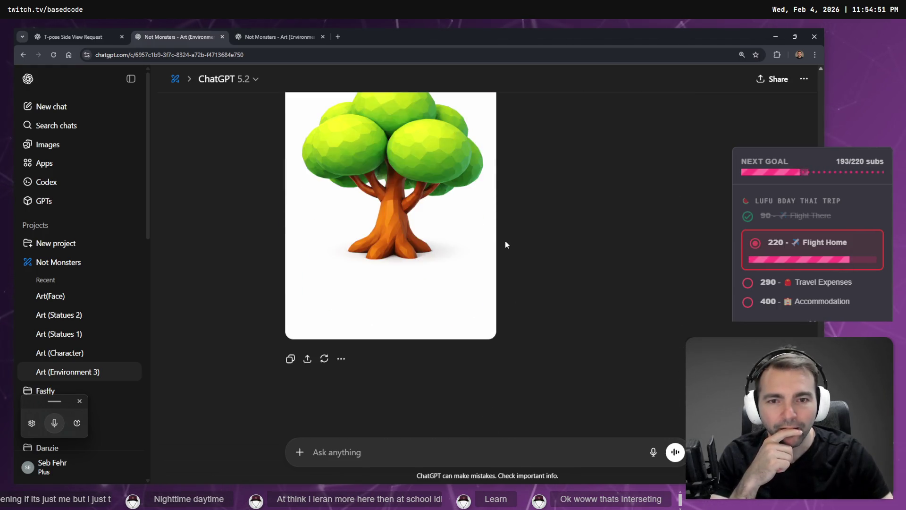
{"action": "scroll", "coordinate": [504, 231], "scroll_direction": "down", "scroll_amount": 5}
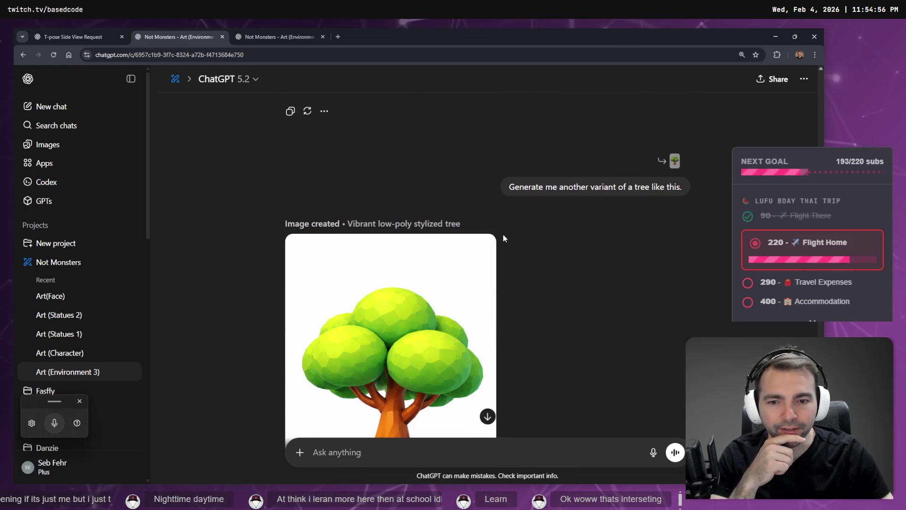
{"action": "scroll", "coordinate": [496, 239], "scroll_direction": "down", "scroll_amount": 5}
{"action": "scroll", "coordinate": [486, 241], "scroll_direction": "up", "scroll_amount": 9}
{"action": "scroll", "coordinate": [484, 238], "scroll_direction": "down", "scroll_amount": 12}
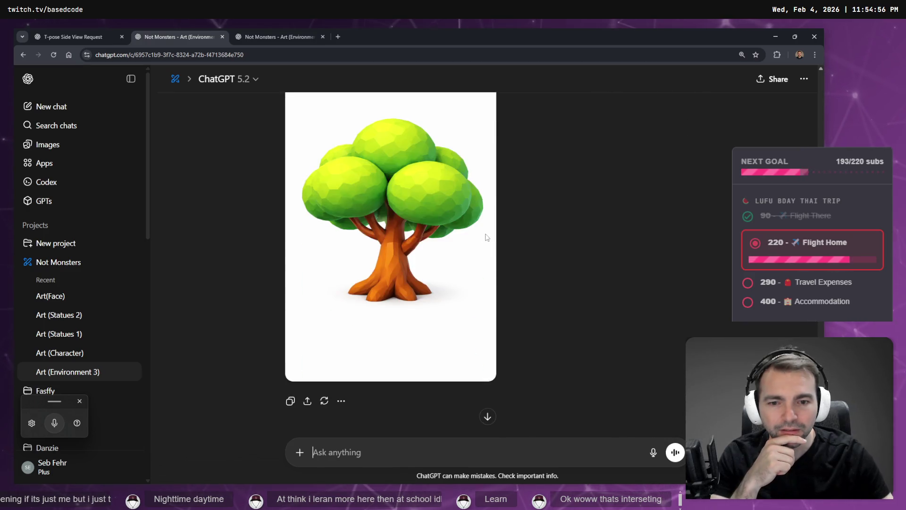
{"action": "scroll", "coordinate": [450, 255], "scroll_direction": "up", "scroll_amount": 5}
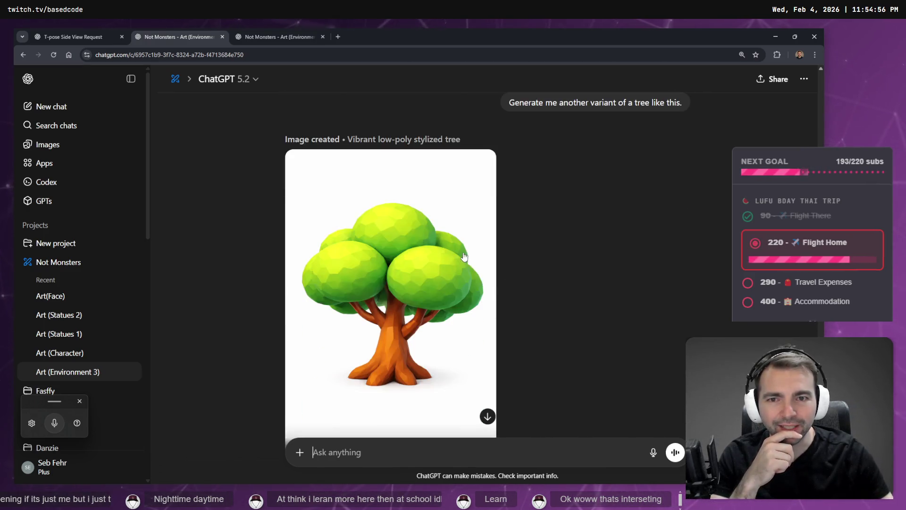
{"action": "scroll", "coordinate": [464, 253], "scroll_direction": "down", "scroll_amount": 5}
{"action": "scroll", "coordinate": [466, 263], "scroll_direction": "up", "scroll_amount": 5}
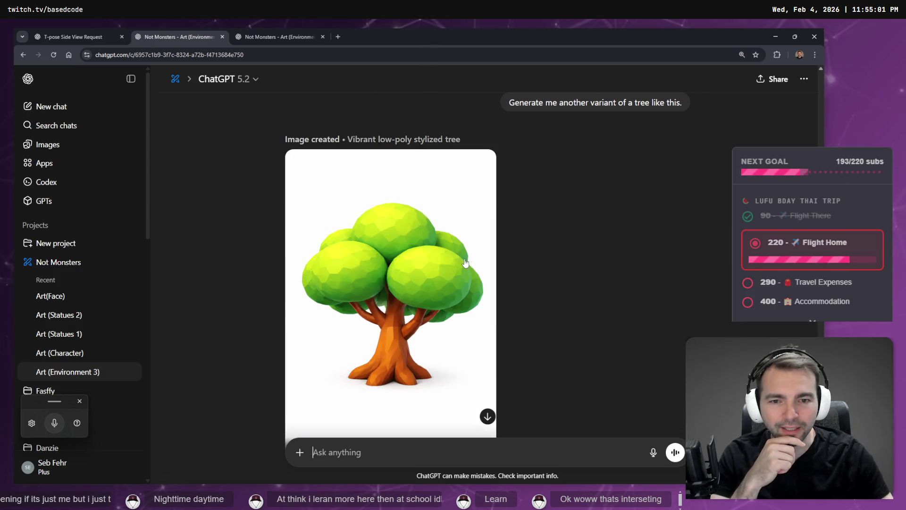
{"action": "scroll", "coordinate": [439, 278], "scroll_direction": "down", "scroll_amount": 3}
{"action": "scroll", "coordinate": [430, 274], "scroll_direction": "up", "scroll_amount": 3}
{"action": "scroll", "coordinate": [472, 269], "scroll_direction": "up", "scroll_amount": 2}
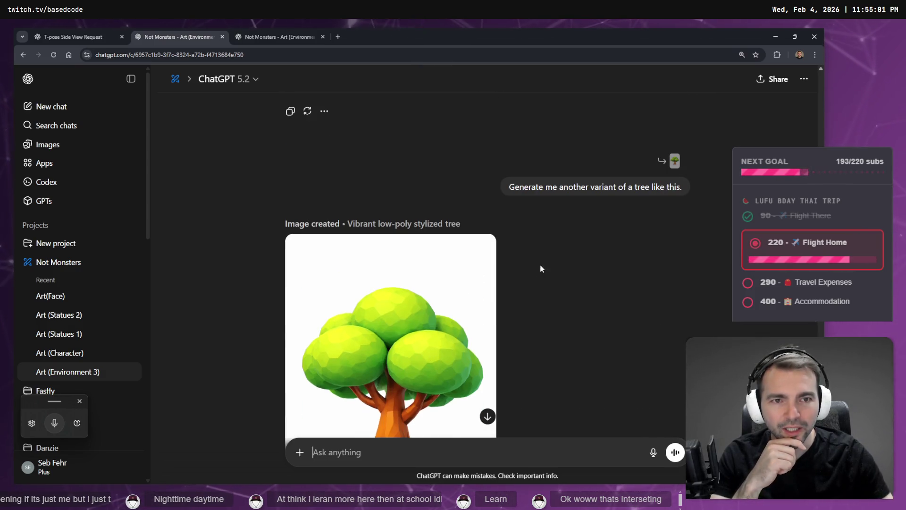
Edit the tree-variant prompt by dictating different branch, leaf-bush and root counts, and resend it.
{"action": "left_click", "coordinate": [683, 206]}
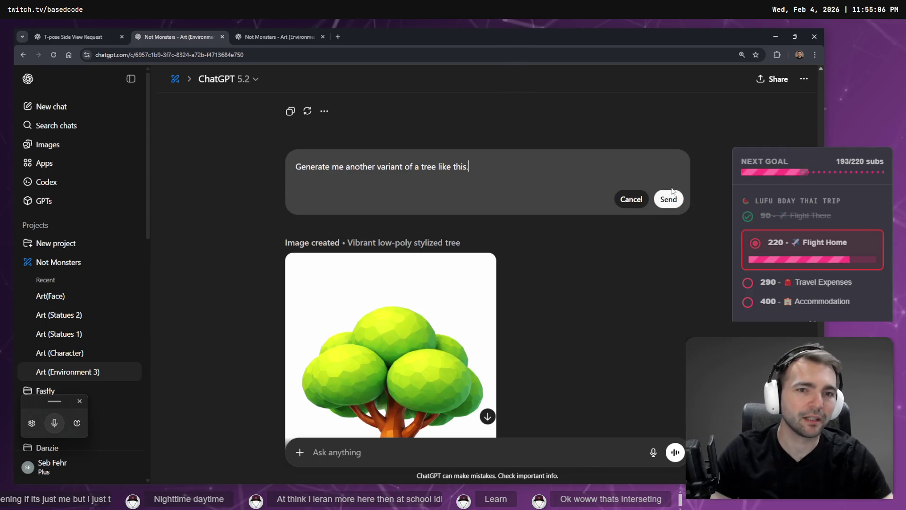
{"action": "key", "text": "ctrl+super"}
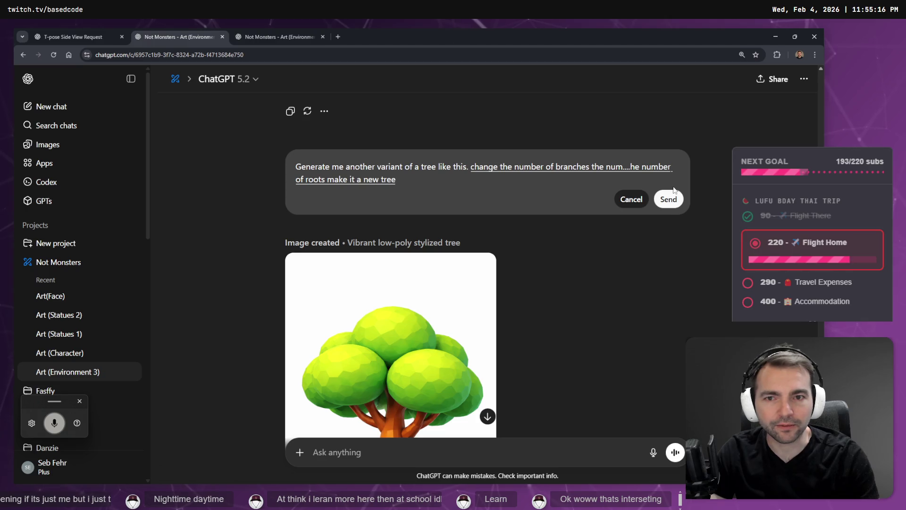
{"action": "left_click", "coordinate": [674, 190]}
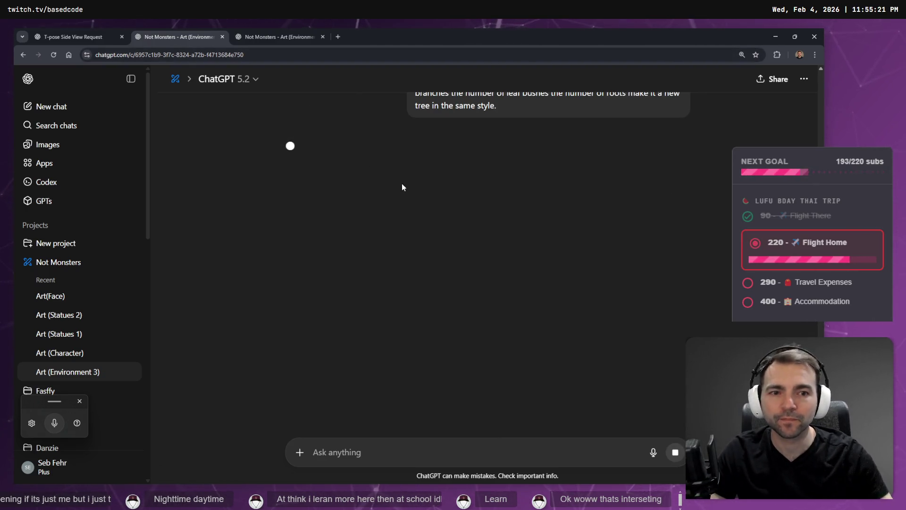
Check the other chats, including the T-pose worm image, while the trees generate.
{"action": "left_click", "coordinate": [275, 32]}
{"action": "left_click", "coordinate": [179, 37]}
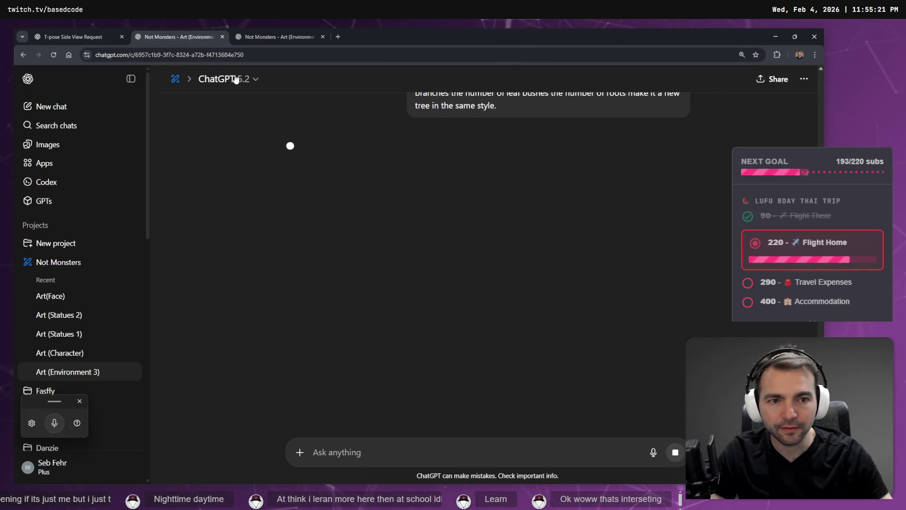
{"action": "left_click", "coordinate": [76, 37]}
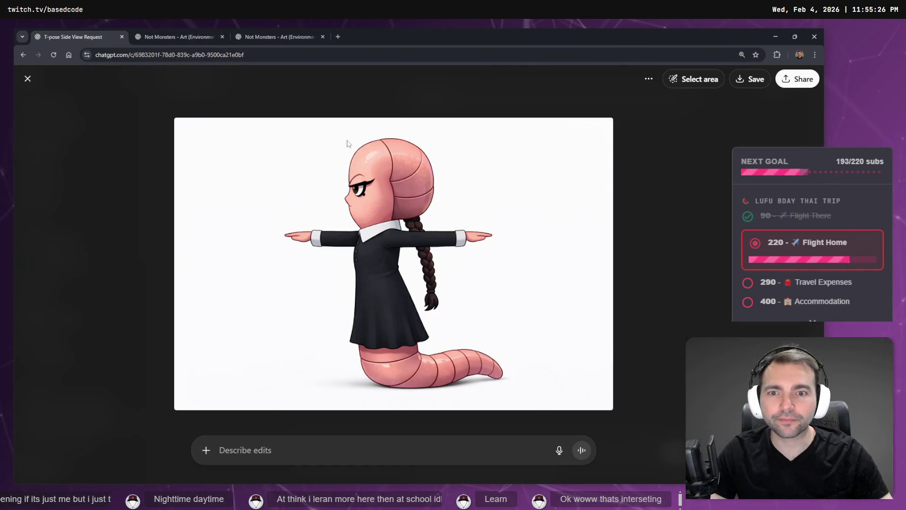
{"action": "left_click", "coordinate": [161, 37]}
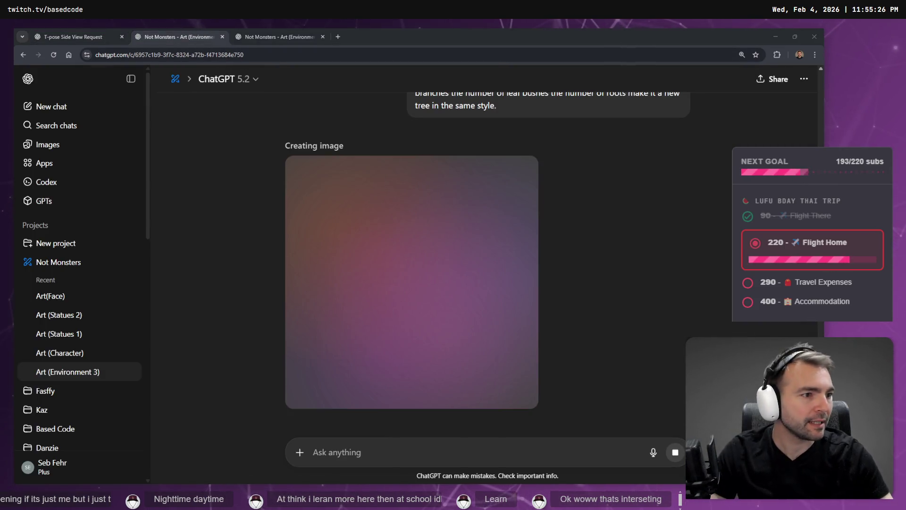
{"action": "key", "text": "alt+Tab"}
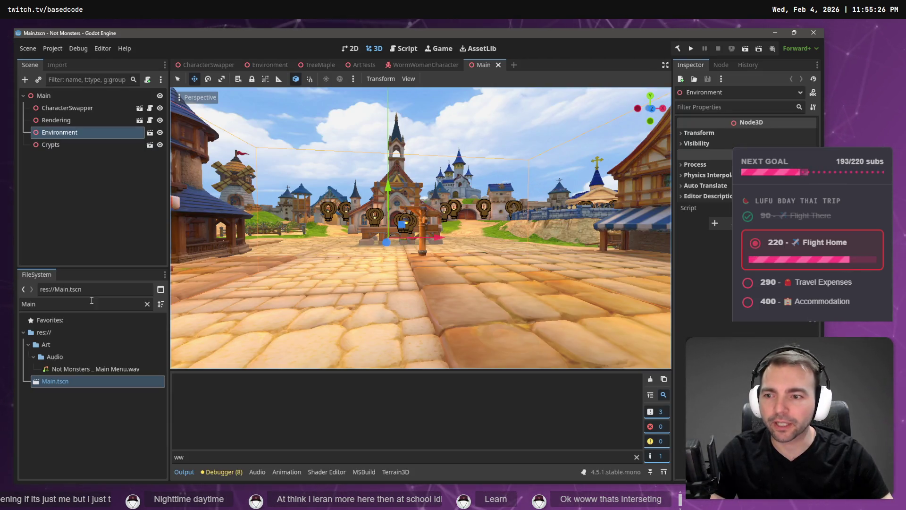
Clear the FileSystem filter and start a new scene in the TreeMaple folder.
{"action": "left_click", "coordinate": [147, 304]}
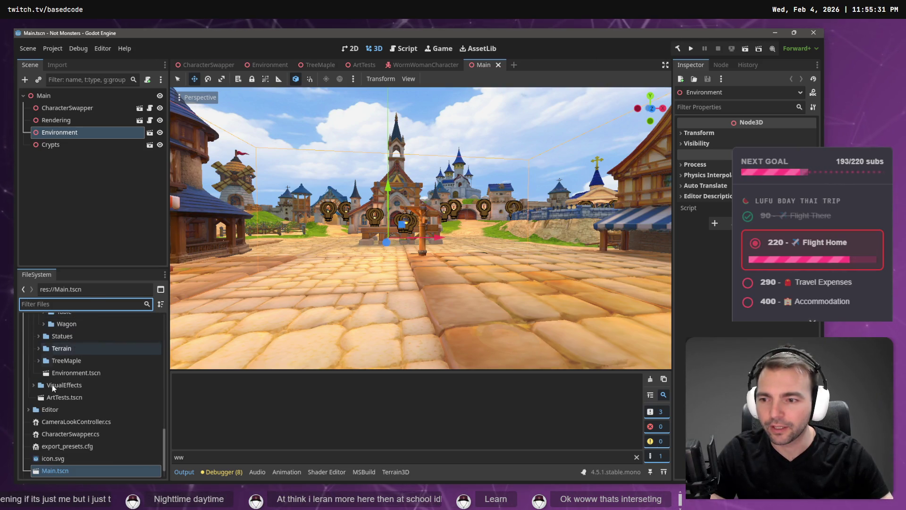
{"action": "left_click", "coordinate": [39, 360]}
{"action": "right_click", "coordinate": [51, 363]}
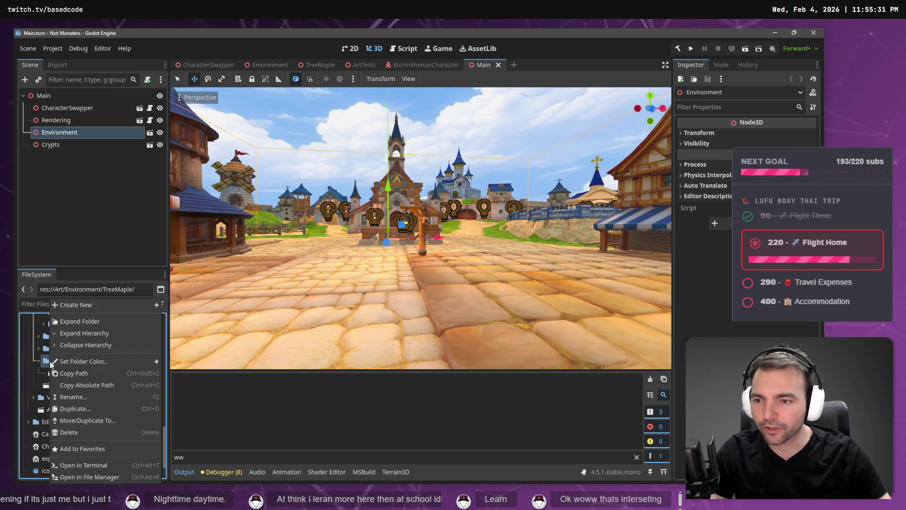
{"action": "mouse_move", "coordinate": [114, 304]}
{"action": "left_click", "coordinate": [197, 320]}
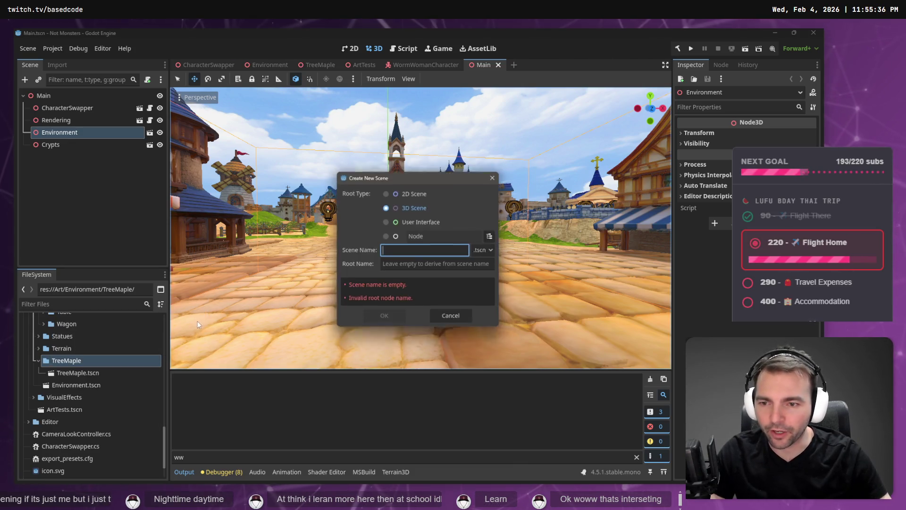
Abandon the duplicate 'TreeMaple' scene name and open the existing TreeMaple.tscn instead.
{"action": "type", "text": "M"}
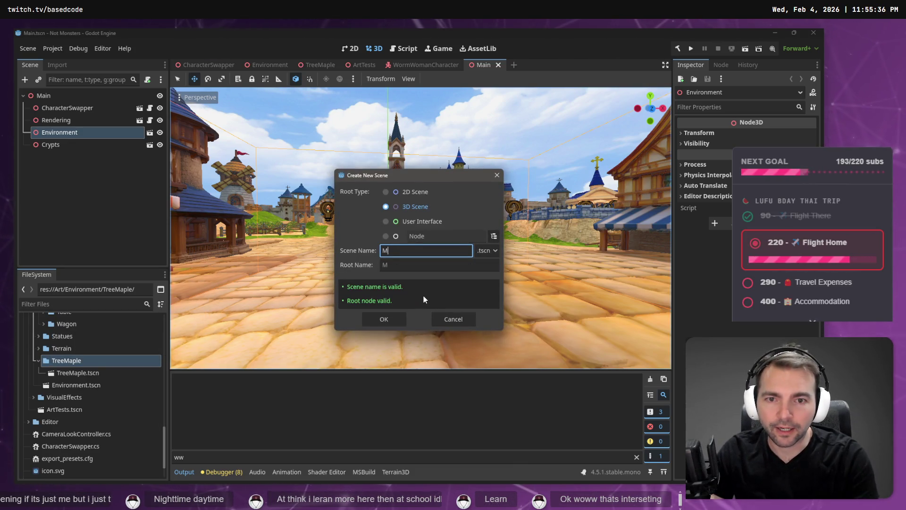
{"action": "key", "text": "BackSpace"}
{"action": "type", "text": "T"}
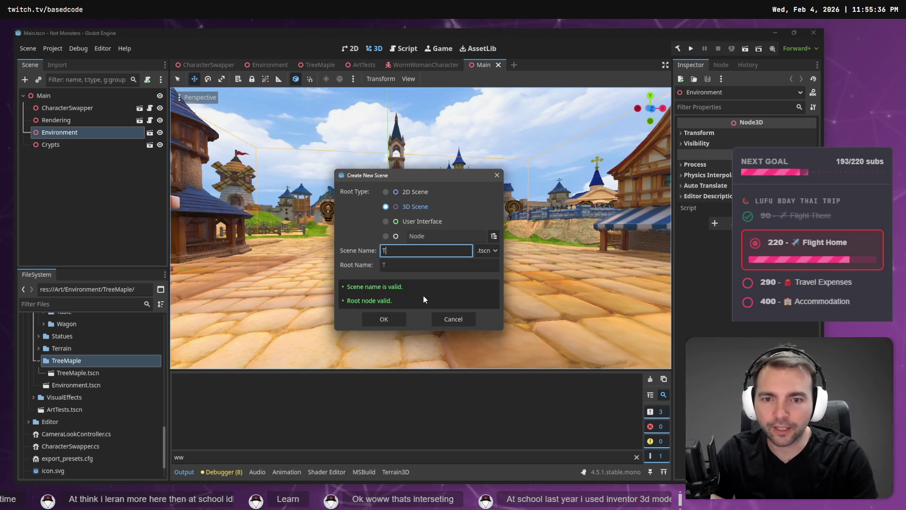
{"action": "type", "text": "reeMapleS"}
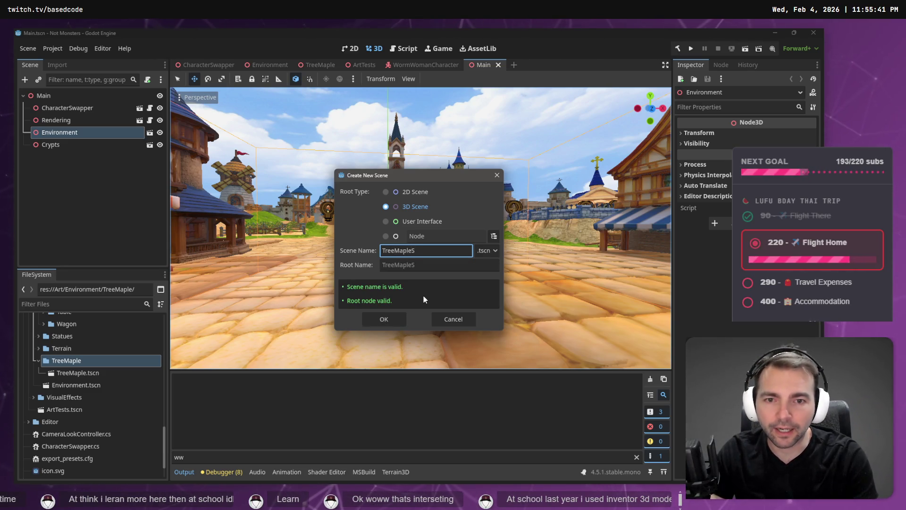
{"action": "key", "text": "BackSpace"}
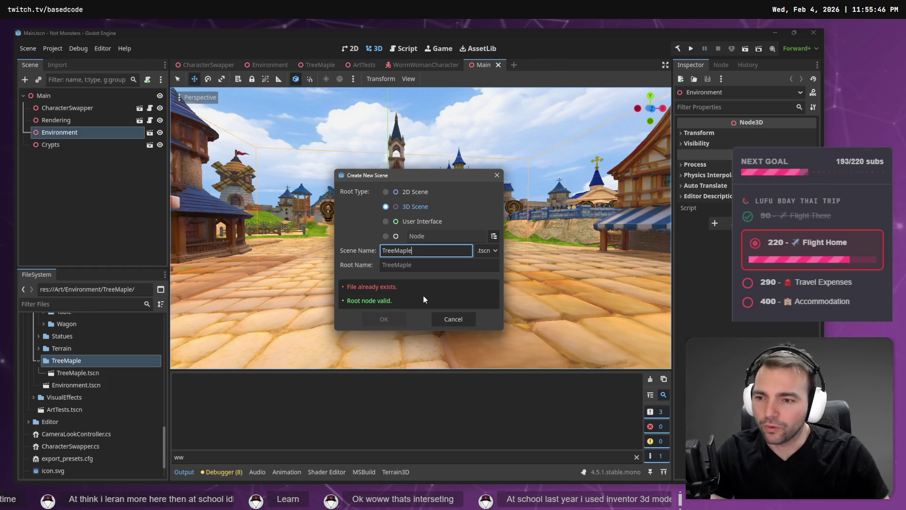
{"action": "key", "text": "Escape"}
{"action": "double_click", "coordinate": [78, 373]}
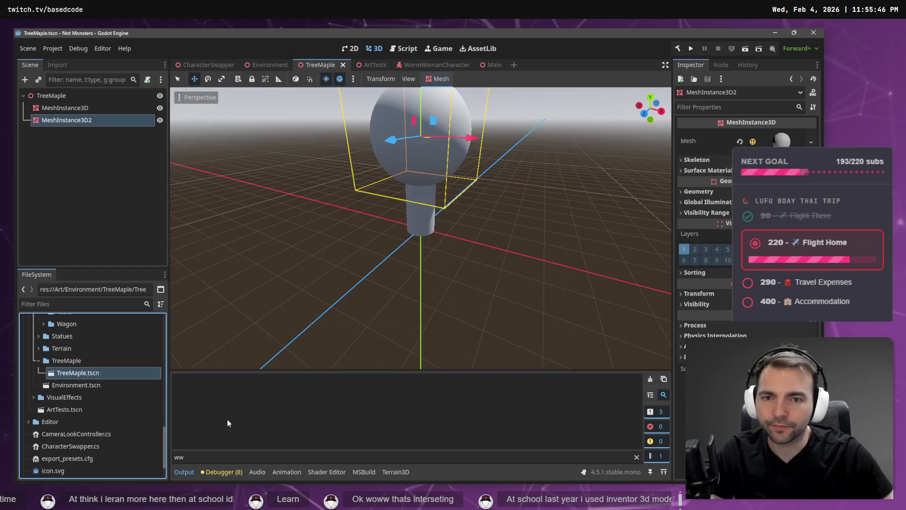
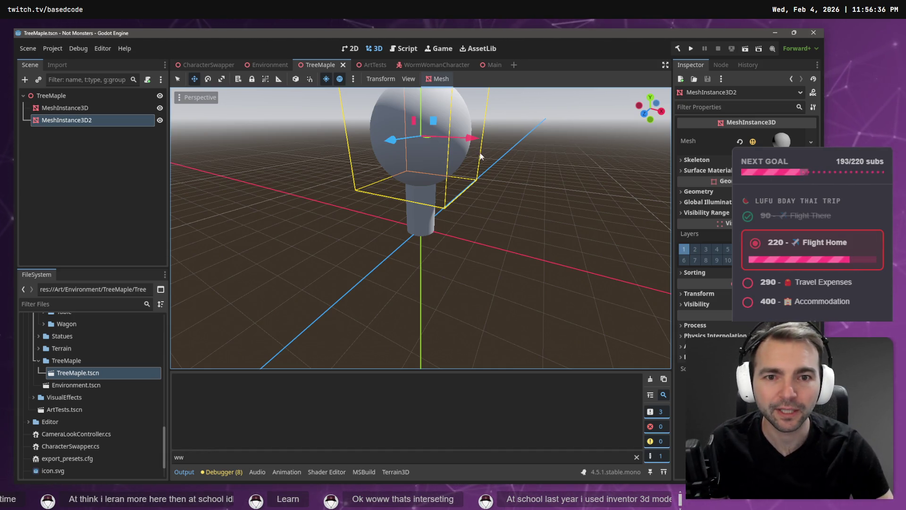
Add a MultiMeshInstance3D child node to the TreeMaple root.
{"action": "left_click", "coordinate": [83, 136]}
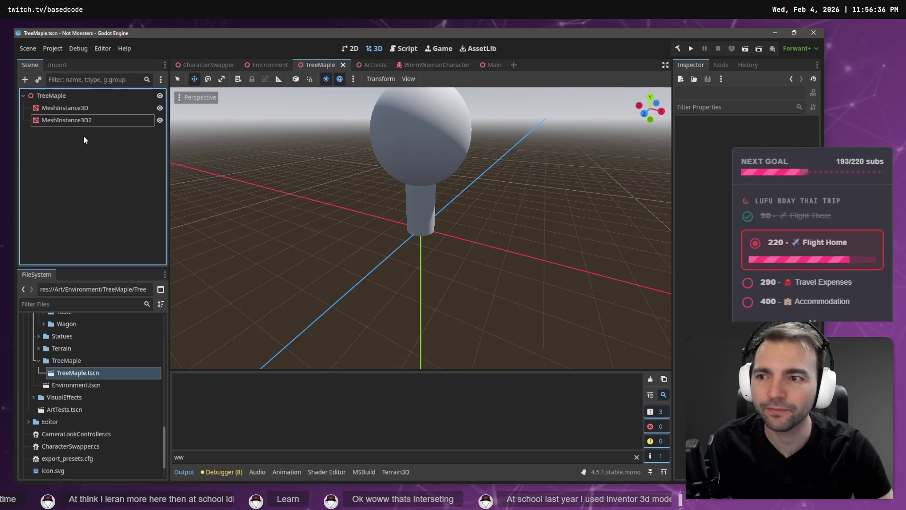
{"action": "right_click", "coordinate": [93, 99]}
{"action": "left_click", "coordinate": [95, 107]}
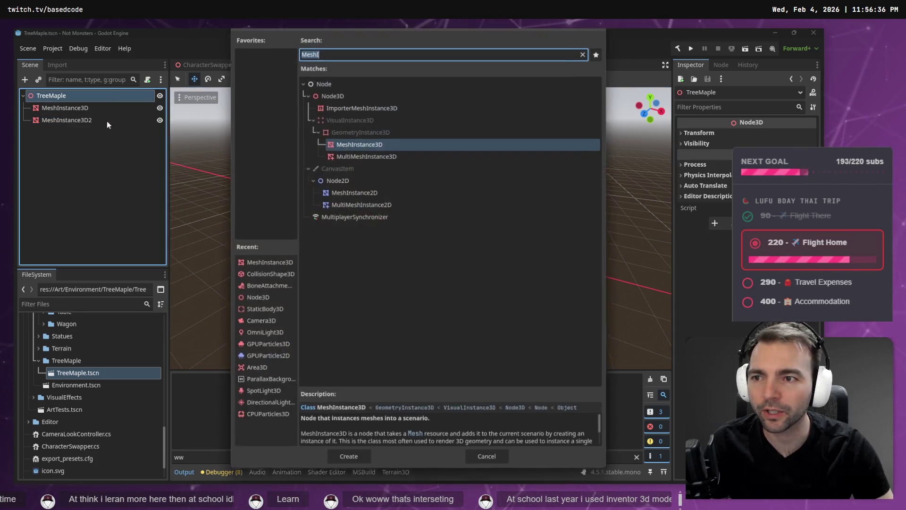
{"action": "double_click", "coordinate": [374, 154]}
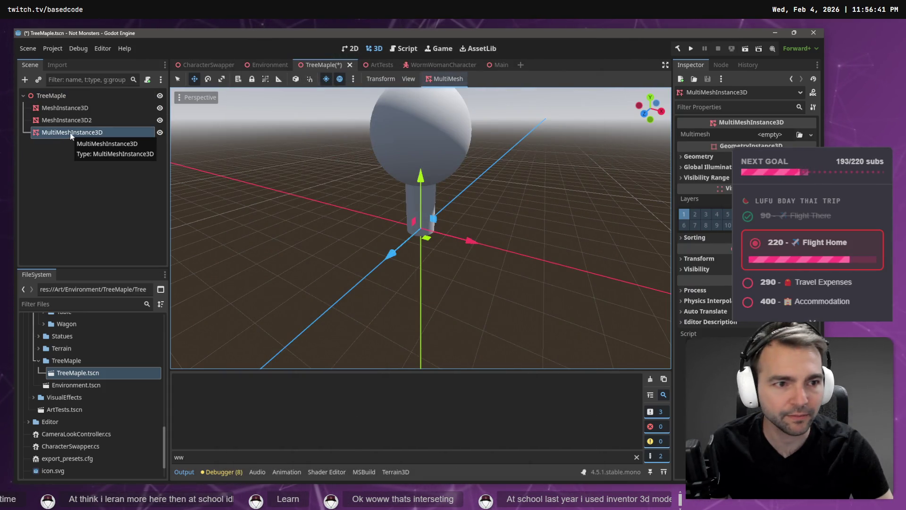
Give the Multimesh property a new MultiMesh that instances a new CapsuleMesh.
{"action": "left_click", "coordinate": [801, 135]}
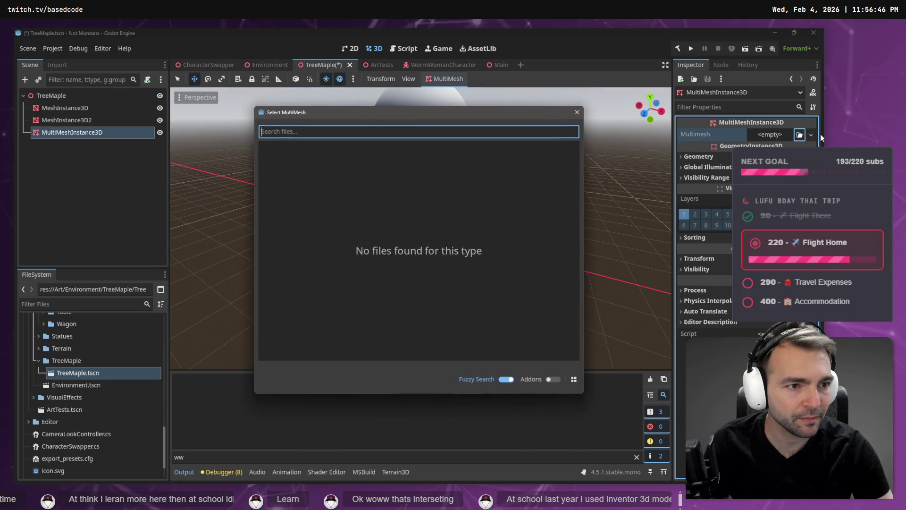
{"action": "key", "text": "Escape"}
{"action": "left_click", "coordinate": [811, 135]}
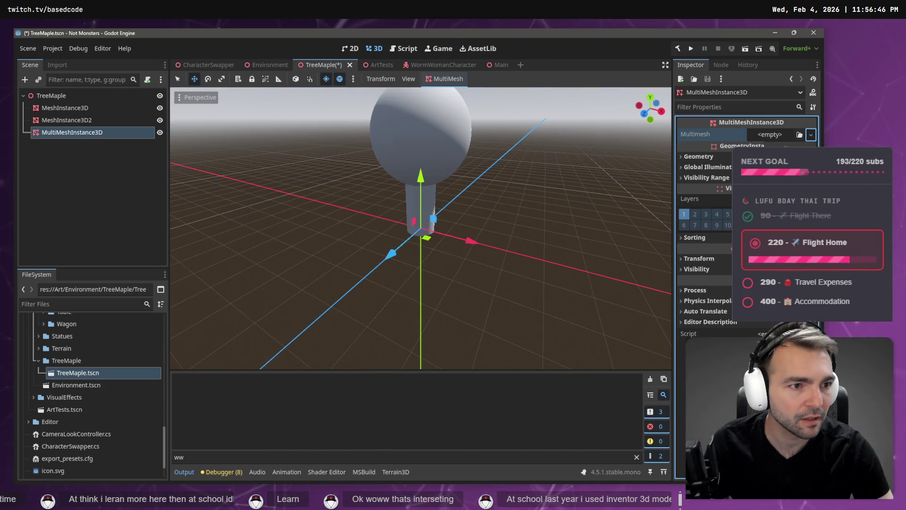
{"action": "left_click", "coordinate": [774, 147]}
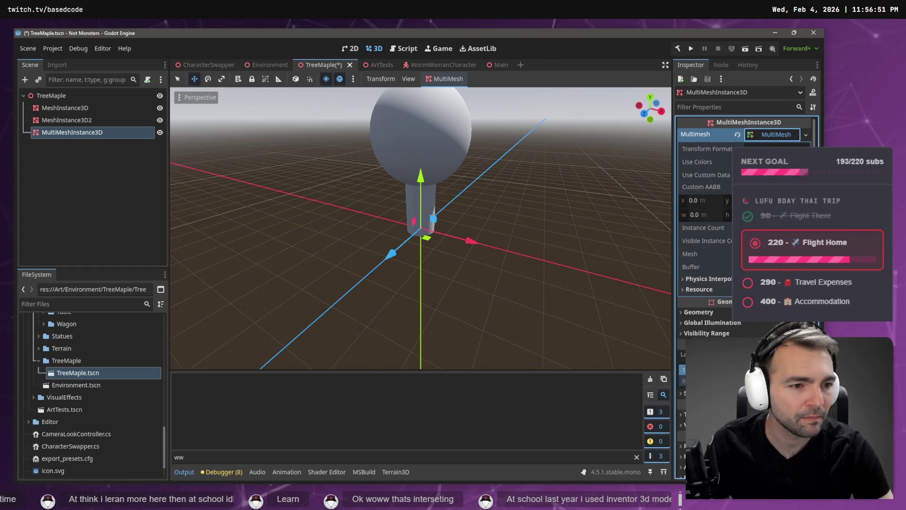
{"action": "left_click", "coordinate": [774, 254]}
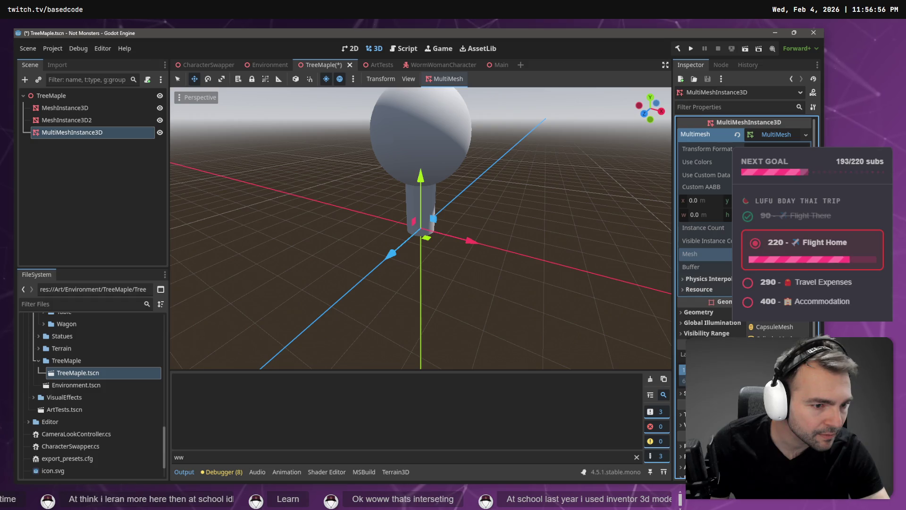
{"action": "left_click", "coordinate": [775, 326]}
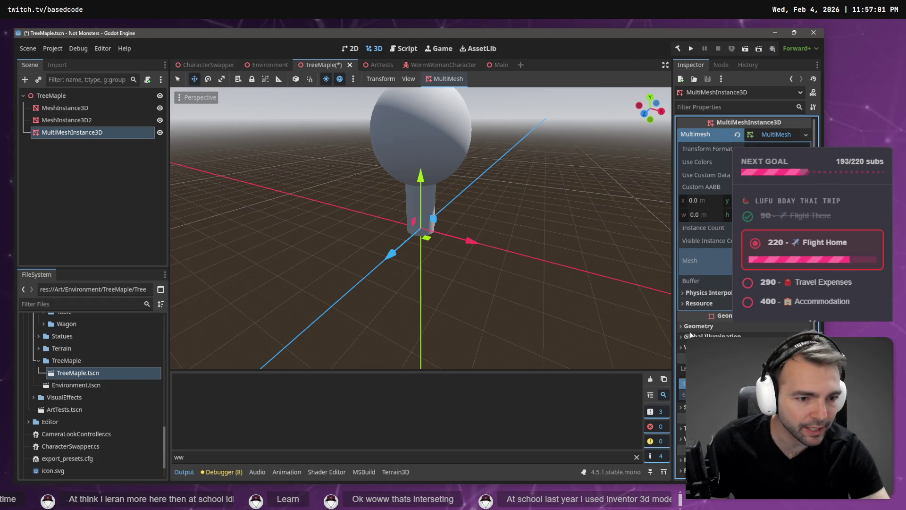
Expand the Geometry settings, then bring up the Stylized Grass in Godot 4 tutorial video.
{"action": "left_click", "coordinate": [730, 326]}
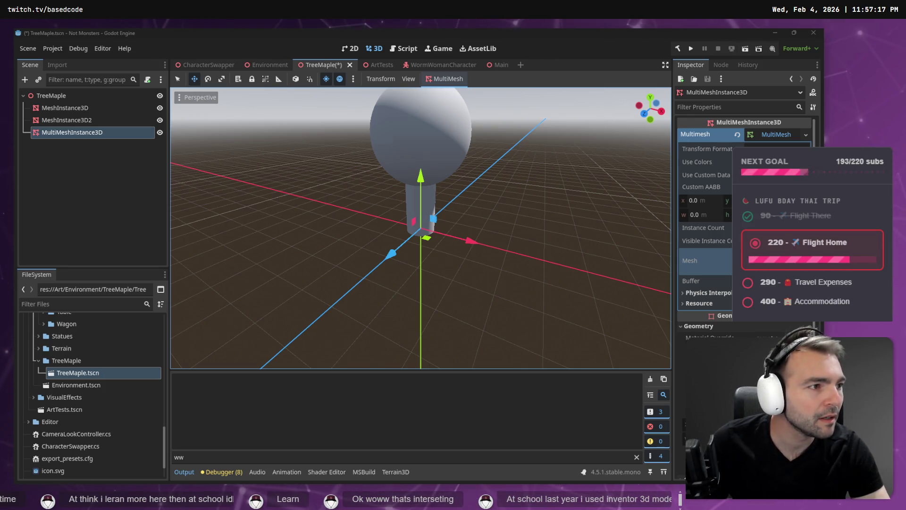
{"action": "key", "text": "alt+Tab"}
{"action": "left_click", "coordinate": [381, 36]}
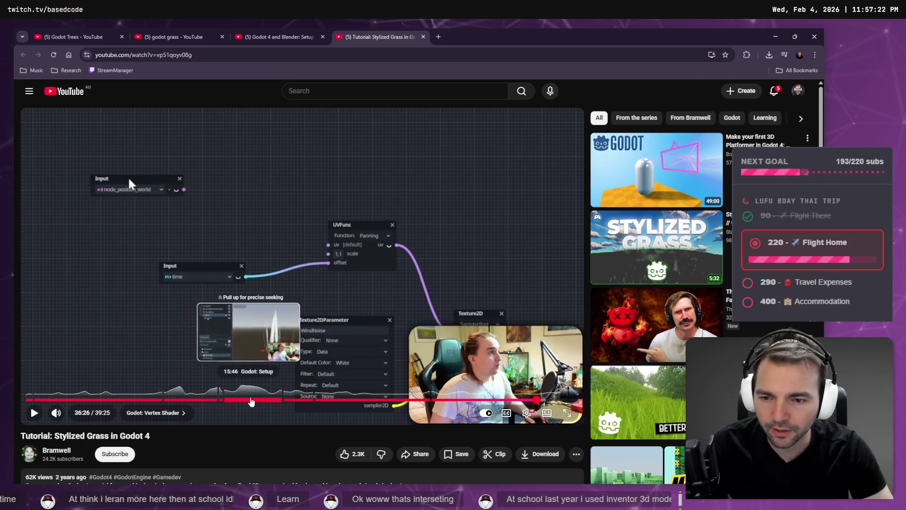
Rewind the grass tutorial to 14:00 and follow its node setup, pausing at the rename step.
{"action": "left_click", "coordinate": [242, 401]}
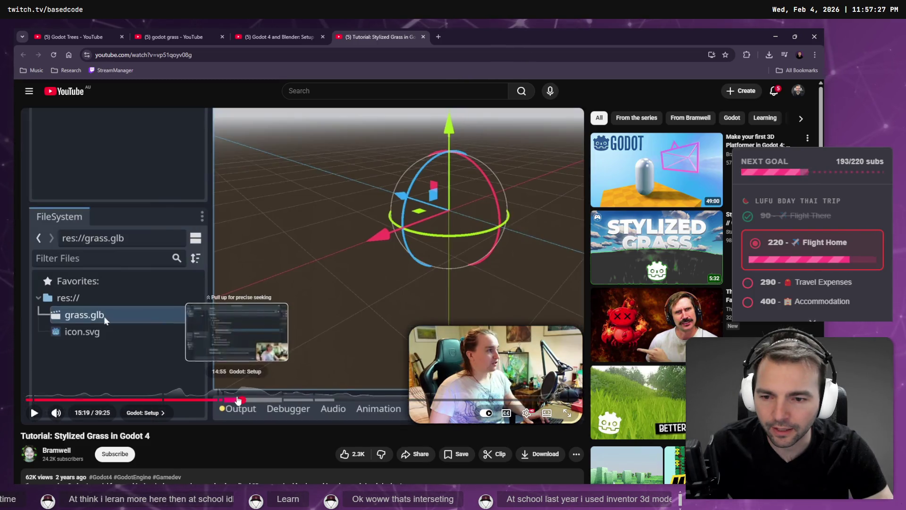
{"action": "left_click", "coordinate": [223, 401]}
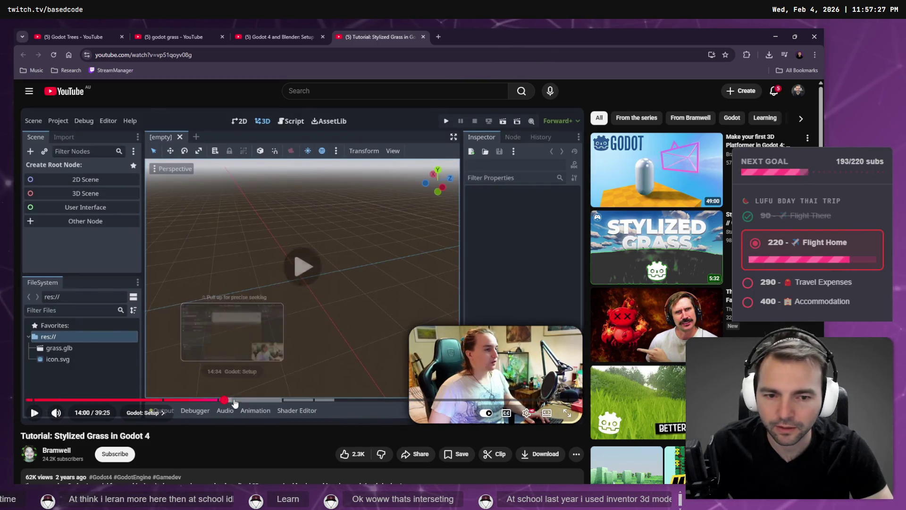
{"action": "left_click", "coordinate": [257, 363]}
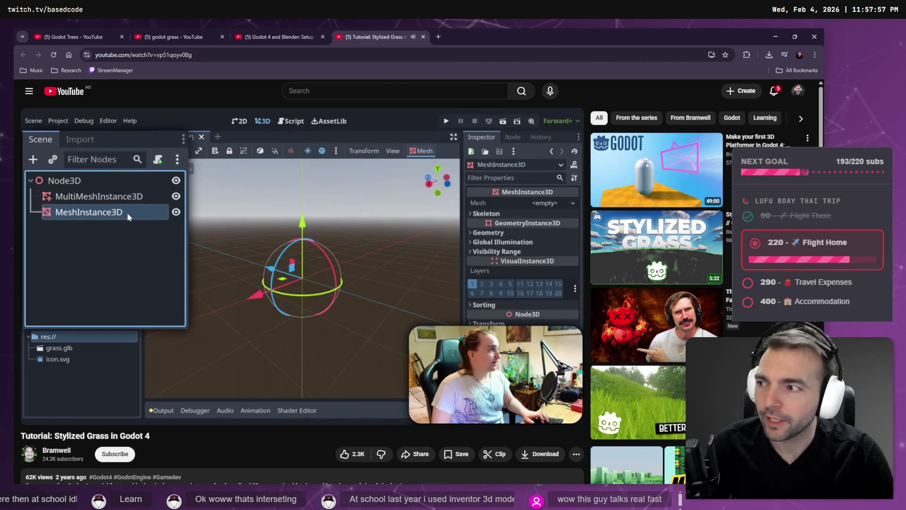
{"action": "left_click", "coordinate": [295, 274]}
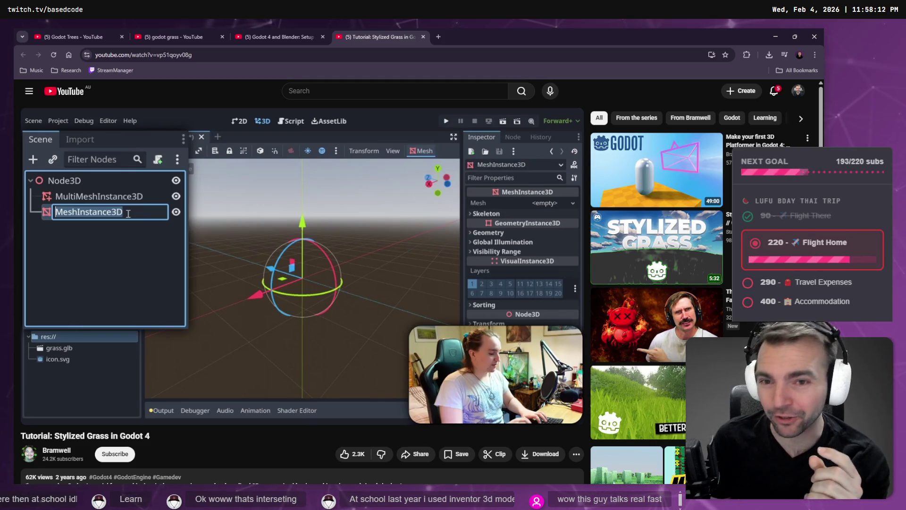
{"action": "left_click", "coordinate": [296, 273]}
{"action": "left_click", "coordinate": [296, 274]}
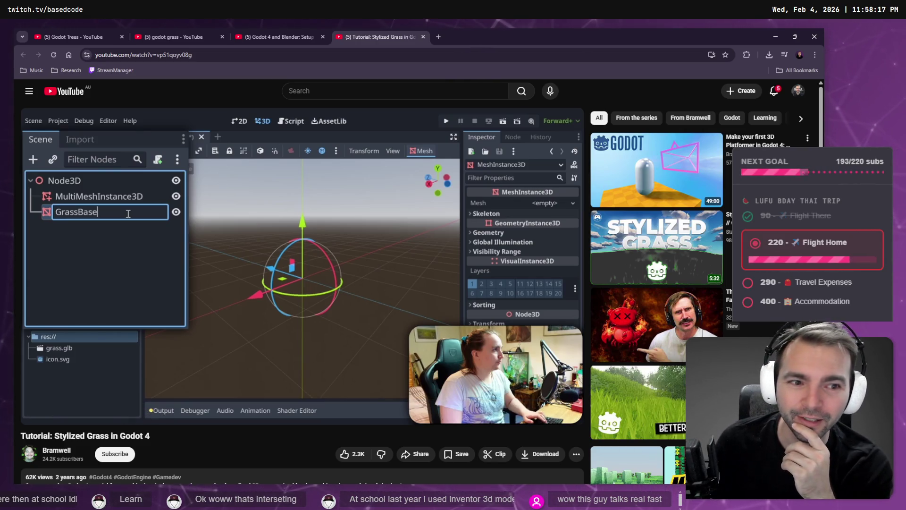
{"action": "left_click", "coordinate": [296, 273]}
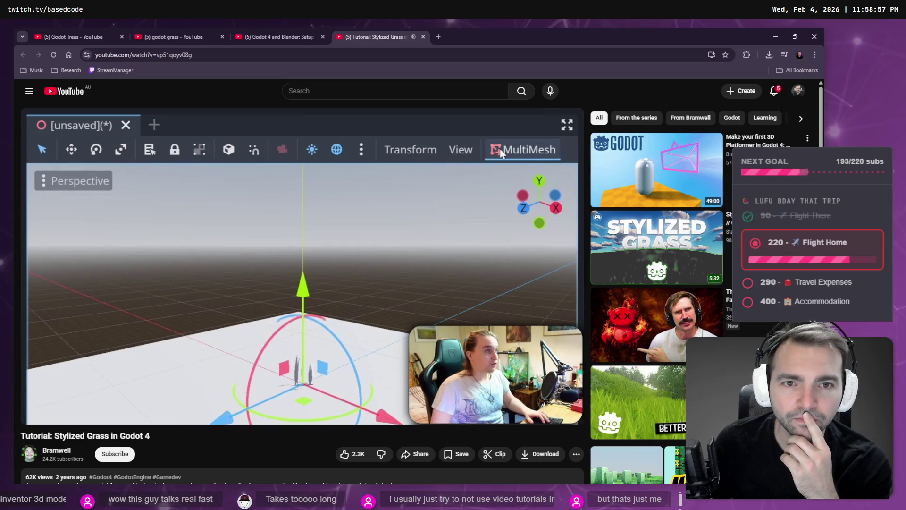
{"action": "left_click", "coordinate": [295, 274]}
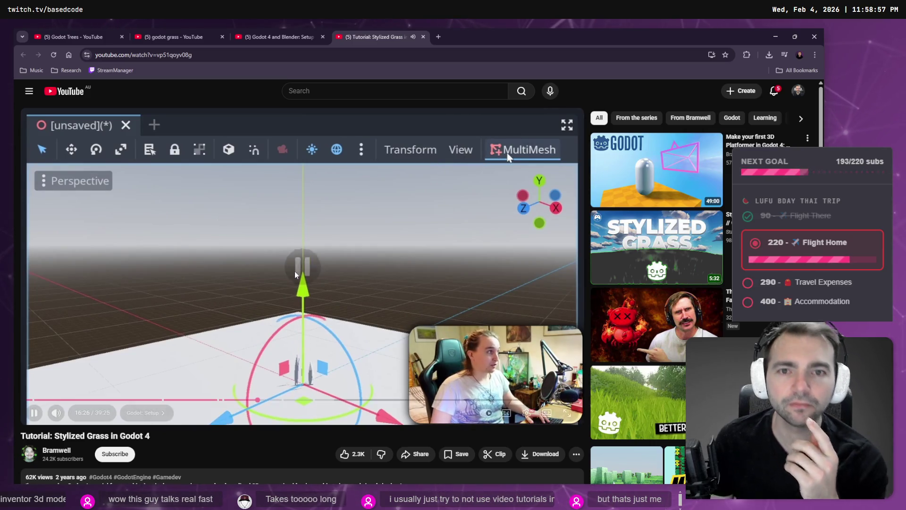
{"action": "key", "text": "alt+Tab"}
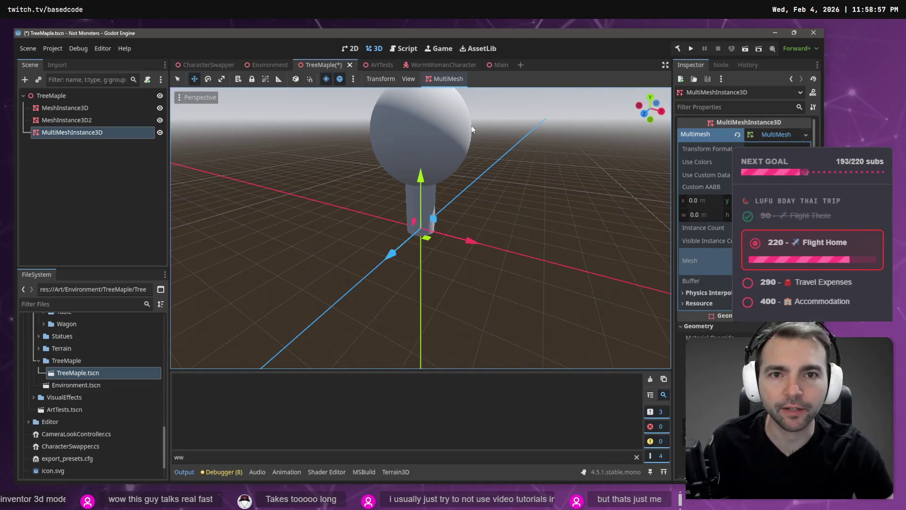
Try MultiMesh Populate Surface with a mesh node as the target, then cancel it.
{"action": "left_click", "coordinate": [450, 79]}
{"action": "left_click", "coordinate": [465, 93]}
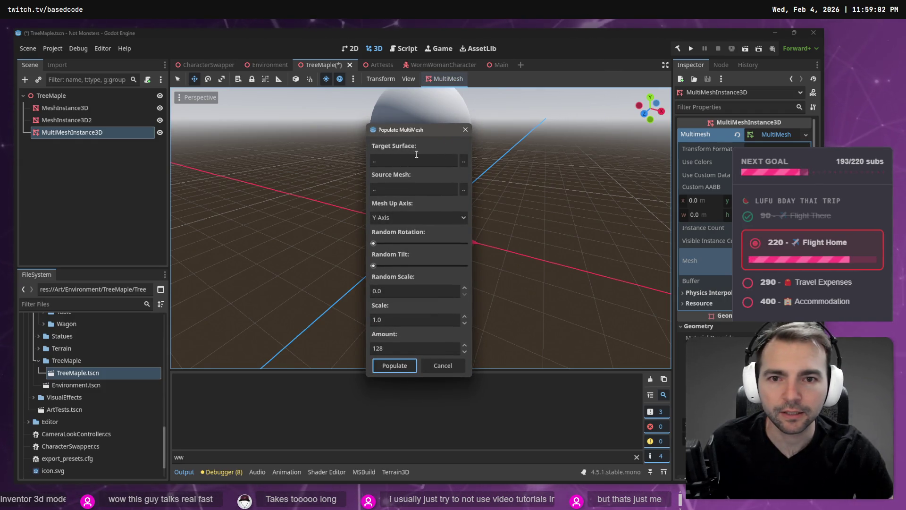
{"action": "left_click", "coordinate": [445, 163]}
{"action": "left_click", "coordinate": [463, 161]}
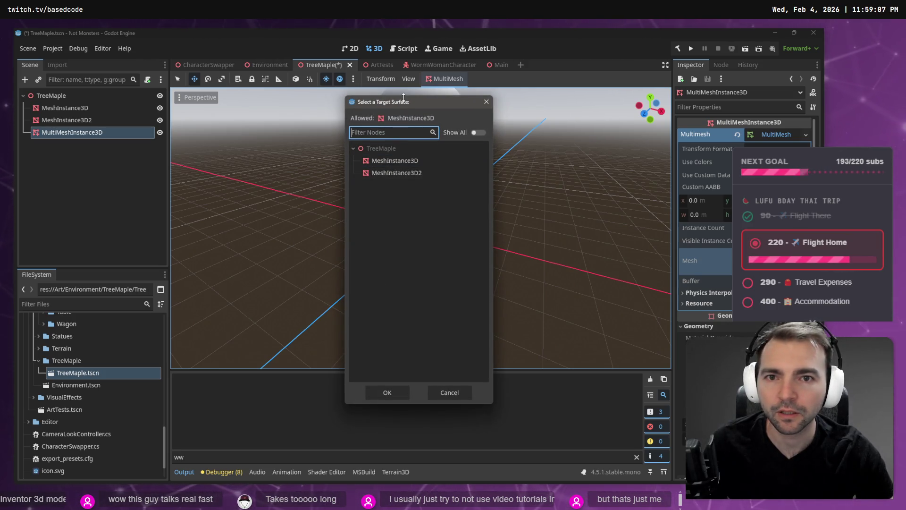
{"action": "double_click", "coordinate": [395, 160]}
{"action": "key", "text": "Escape"}
Rename the sphere mesh node under TreeMaple to 'Leaves'.
{"action": "left_click", "coordinate": [74, 121]}
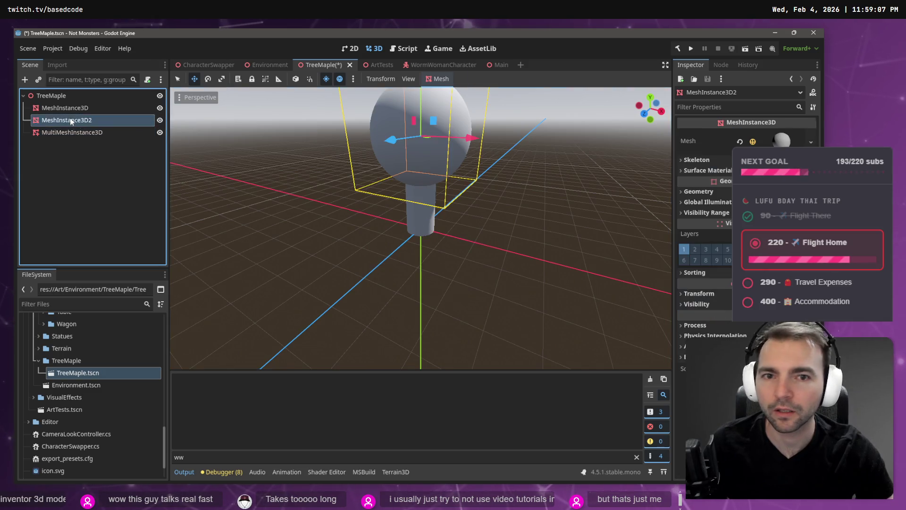
{"action": "left_click", "coordinate": [74, 108]}
{"action": "left_click", "coordinate": [74, 121]}
{"action": "double_click", "coordinate": [75, 122]}
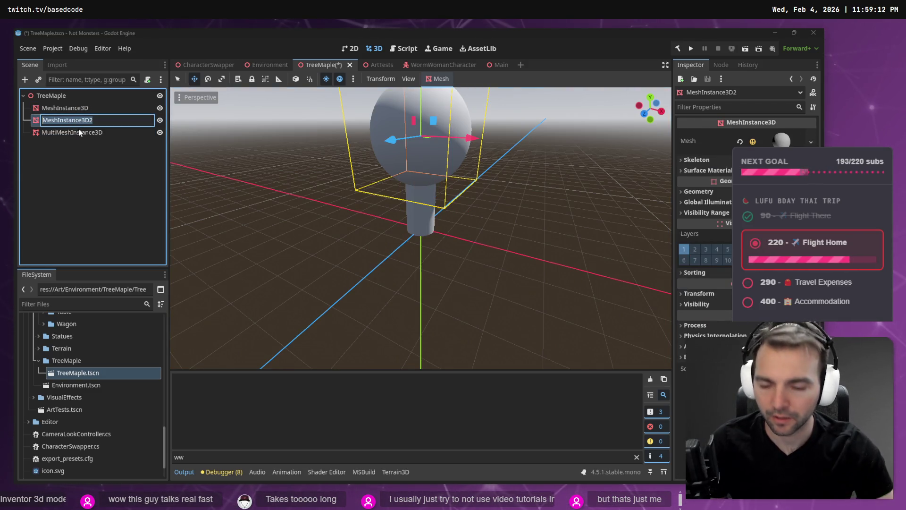
{"action": "type", "text": "Leaves"}
{"action": "key", "text": "Return"}
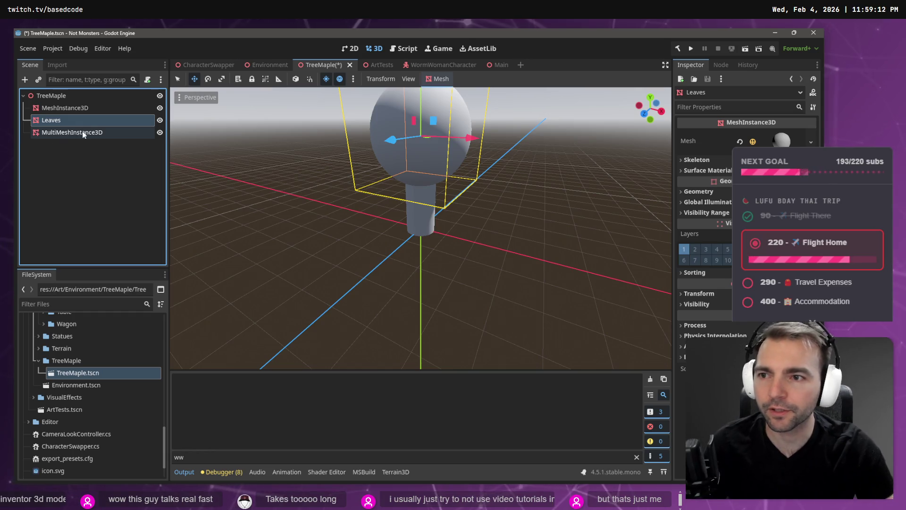
Select the trunk and MultiMeshInstance3D nodes in the Scene dock, then clear the selection.
{"action": "left_click", "coordinate": [90, 107]}
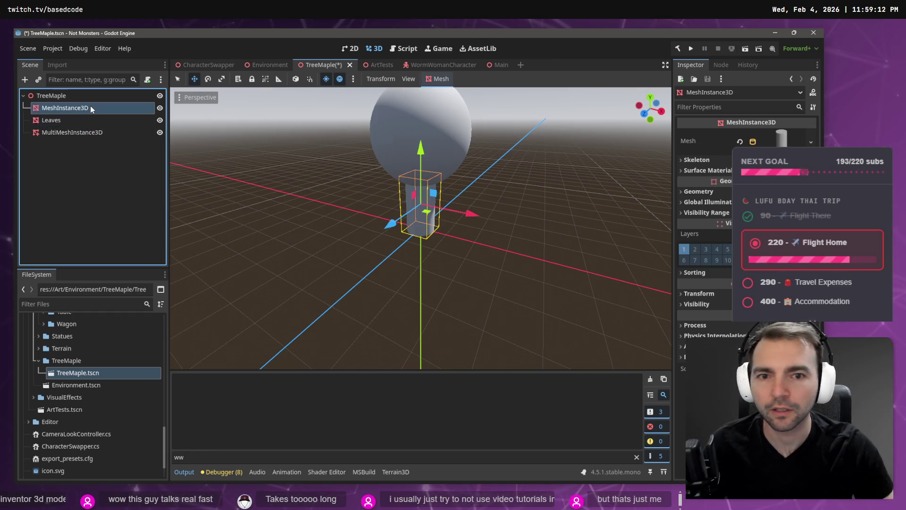
{"action": "left_click", "coordinate": [84, 133]}
{"action": "left_click", "coordinate": [68, 162]}
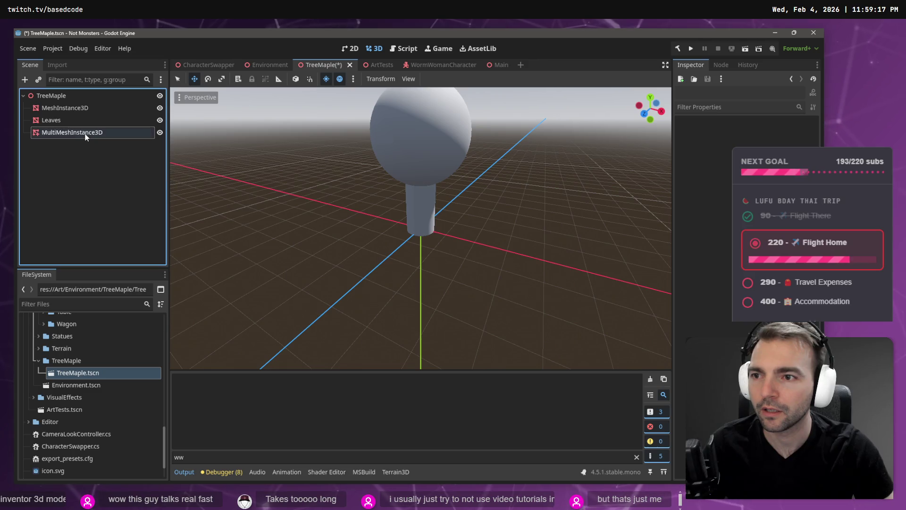
{"action": "left_click", "coordinate": [78, 133]}
{"action": "left_click", "coordinate": [71, 150]}
{"action": "right_click", "coordinate": [72, 146]}
{"action": "left_click", "coordinate": [64, 165]}
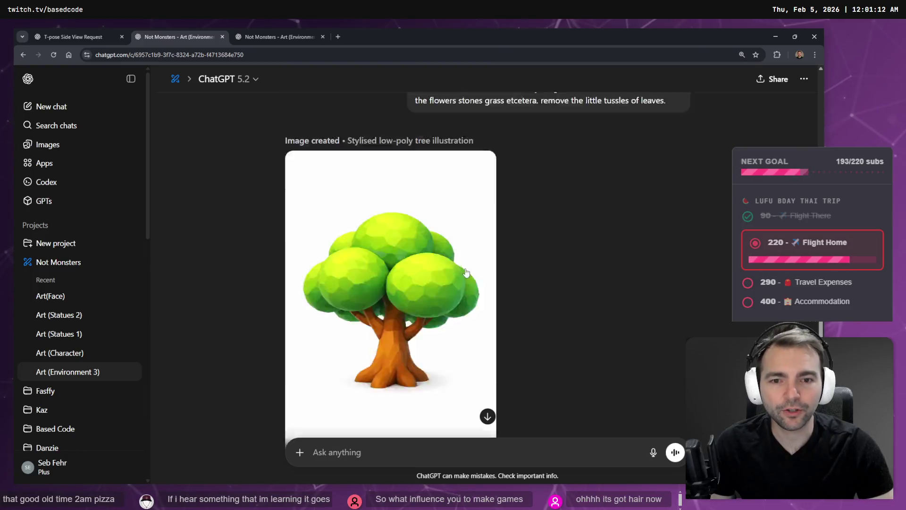
Copy the newly generated tree image from ChatGPT.
{"action": "left_click", "coordinate": [462, 343]}
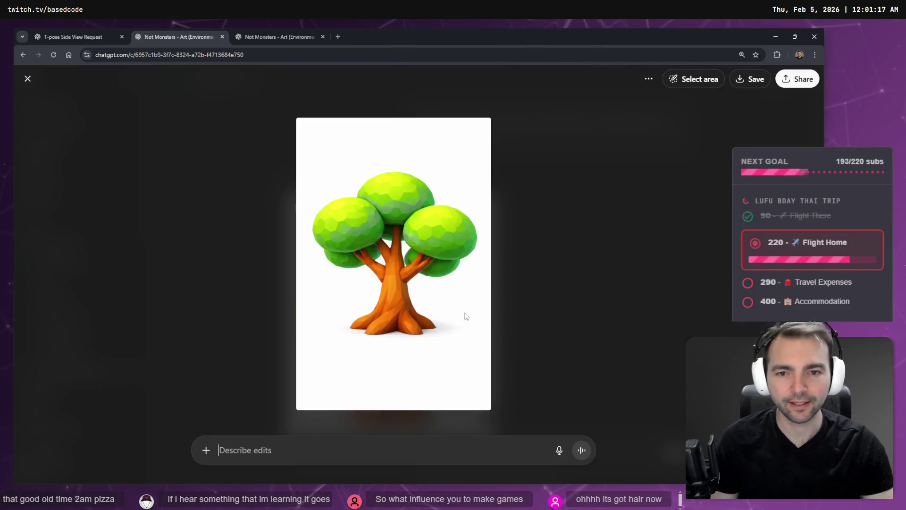
{"action": "right_click", "coordinate": [430, 289]}
{"action": "left_click", "coordinate": [466, 315]}
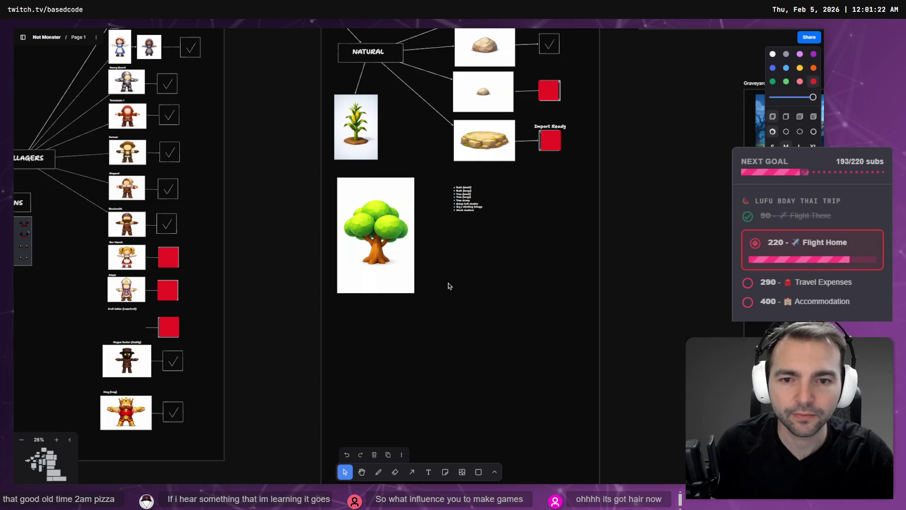
Paste the tree beside the first one in tldraw and shrink it to match.
{"action": "key", "text": "ctrl+v"}
{"action": "left_click_drag", "start_coordinate": [434, 246], "coordinate": [481, 244]}
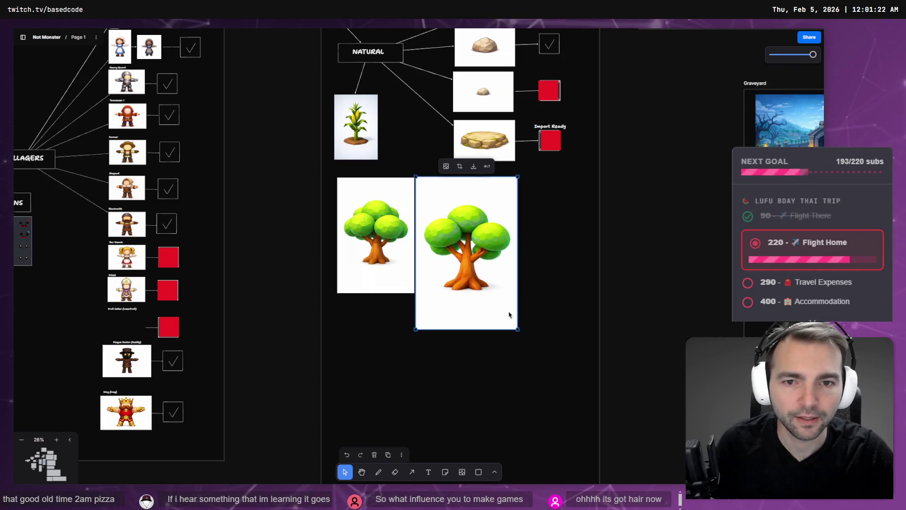
{"action": "mouse_move", "coordinate": [518, 331]}
{"action": "left_mouse_down"}
{"action": "mouse_move", "coordinate": [490, 291]}
{"action": "mouse_move", "coordinate": [495, 297]}
{"action": "left_mouse_up"}
Resend the earlier tree-variant prompt with an added line 'Make the three taller.'.
{"action": "key", "text": "alt+Tab"}
{"action": "left_click", "coordinate": [557, 254]}
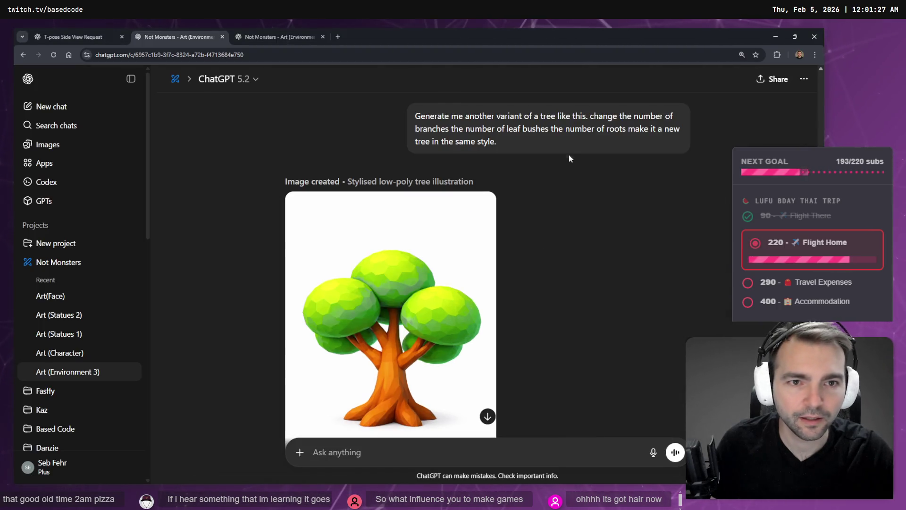
{"action": "left_click_drag", "start_coordinate": [507, 142], "coordinate": [353, 110]}
{"action": "key", "text": "ctrl+c"}
{"action": "left_click", "coordinate": [388, 454]}
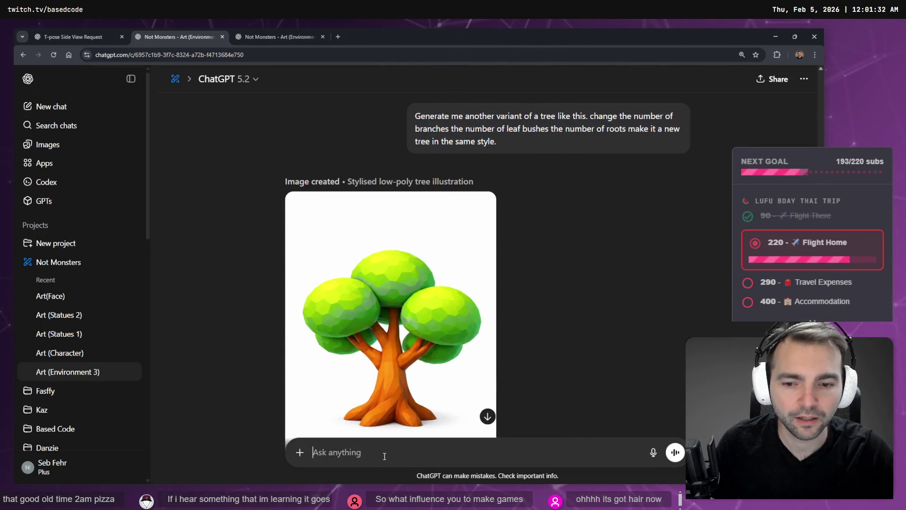
{"action": "key", "text": "ctrl+v"}
{"action": "key", "text": "shift+Return"}
{"action": "key", "text": "shift+Return"}
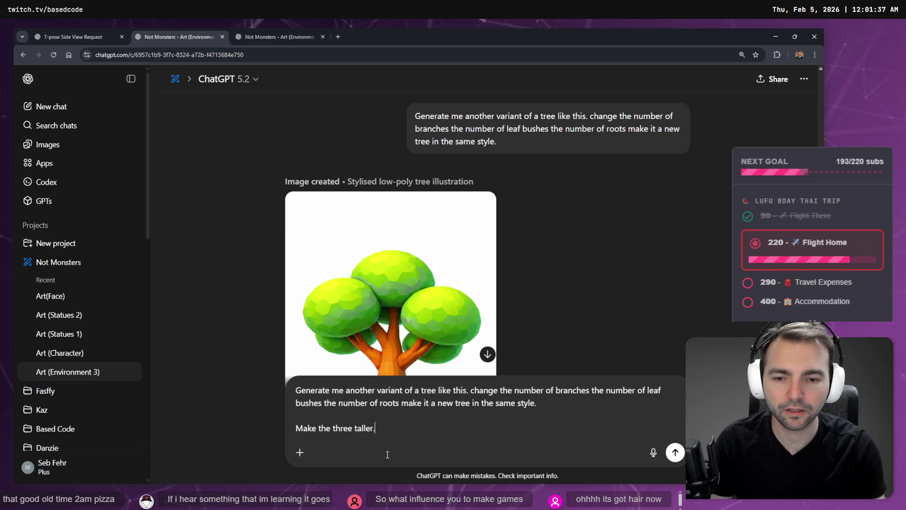
{"action": "key", "text": "Return"}
{"action": "key", "text": "ctrl+Tab"}
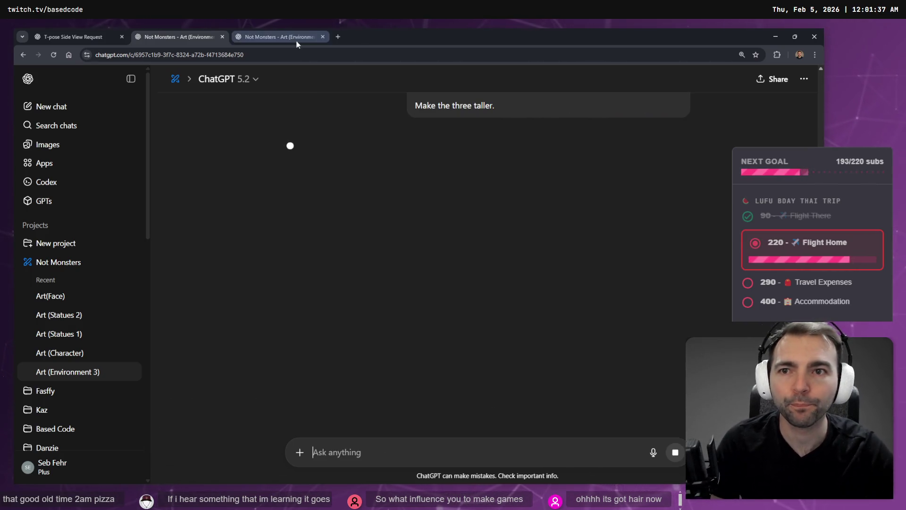
{"action": "left_click", "coordinate": [201, 38]}
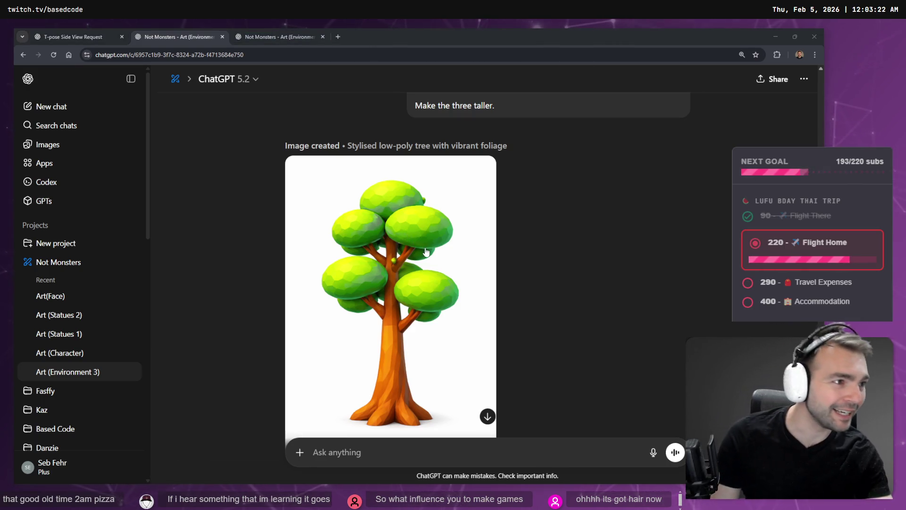
Populate the MultiMesh across the Leaves surface with an Amount of 500.
{"action": "key", "text": "alt+Tab"}
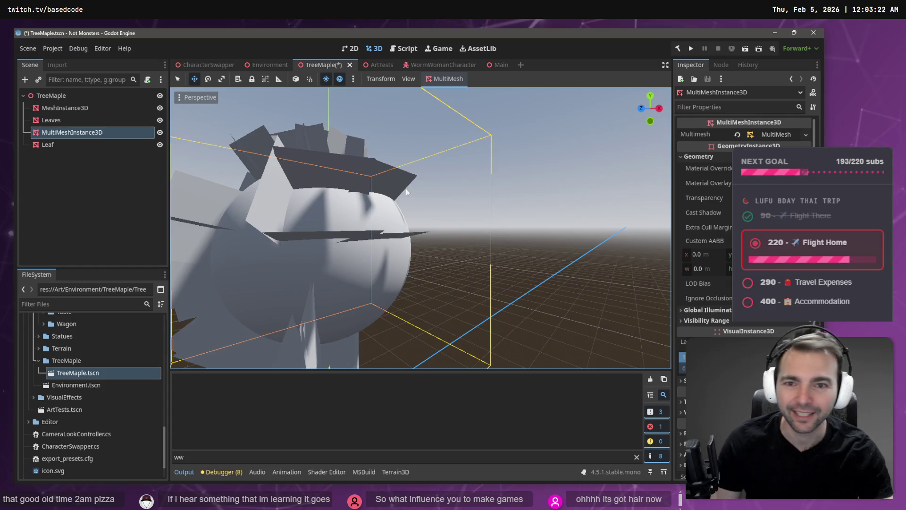
{"action": "left_click", "coordinate": [462, 80]}
{"action": "left_click", "coordinate": [446, 92]}
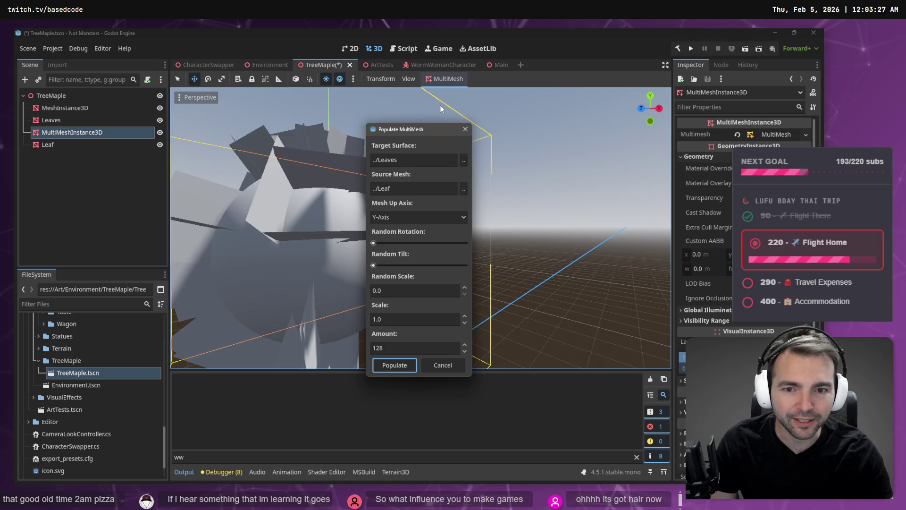
{"action": "left_click", "coordinate": [394, 350]}
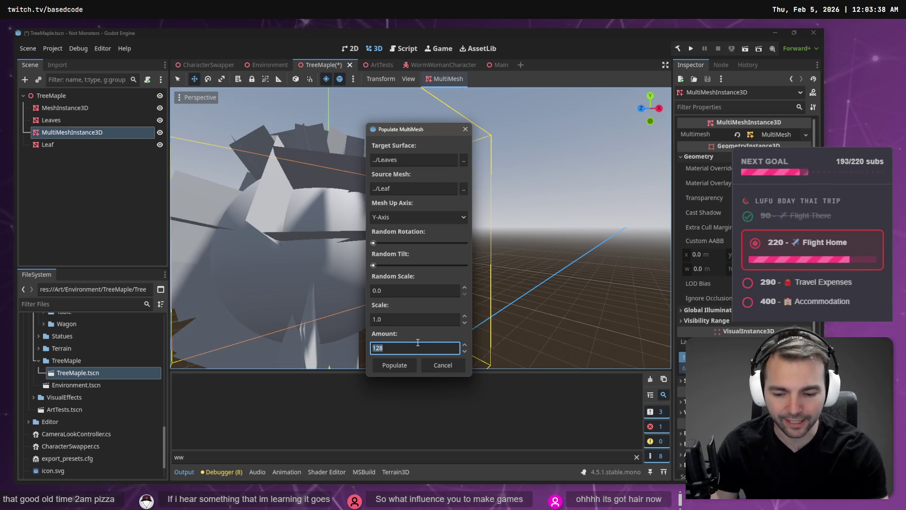
{"action": "type", "text": "500"}
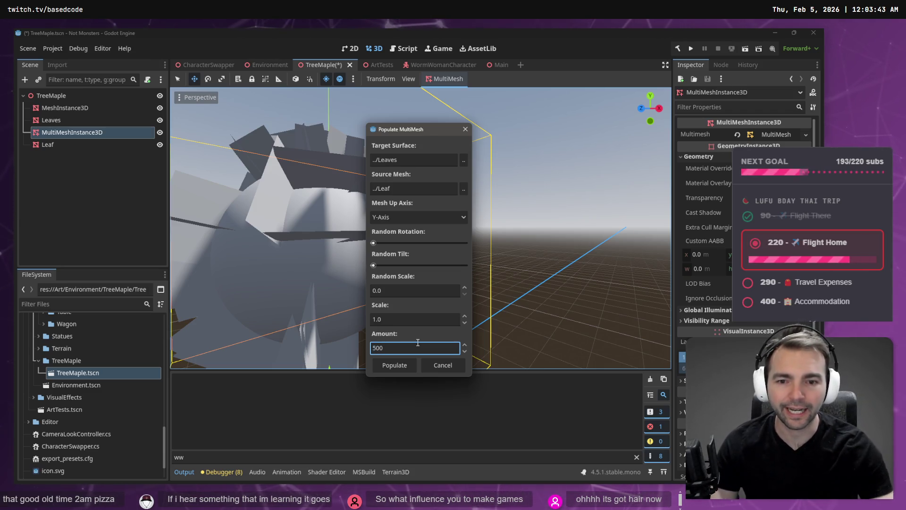
{"action": "left_click", "coordinate": [395, 365]}
{"action": "mouse_move", "coordinate": [480, 263]}
{"action": "middle_mouse_down"}
{"action": "mouse_move", "coordinate": [425, 265]}
{"action": "mouse_move", "coordinate": [359, 222]}
{"action": "mouse_move", "coordinate": [349, 175]}
{"action": "mouse_move", "coordinate": [311, 203]}
{"action": "mouse_move", "coordinate": [359, 180]}
{"action": "mouse_move", "coordinate": [485, 265]}
{"action": "middle_mouse_up"}
Compare against the tall ChatGPT tree image shown full size, then return to Godot.
{"action": "key", "text": "alt+Tab"}
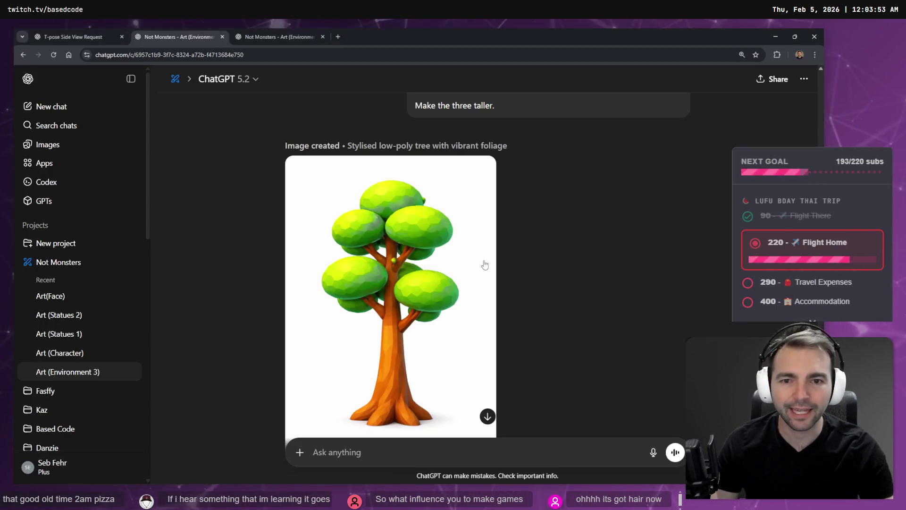
{"action": "left_click", "coordinate": [358, 233]}
{"action": "key", "text": "alt+Tab"}
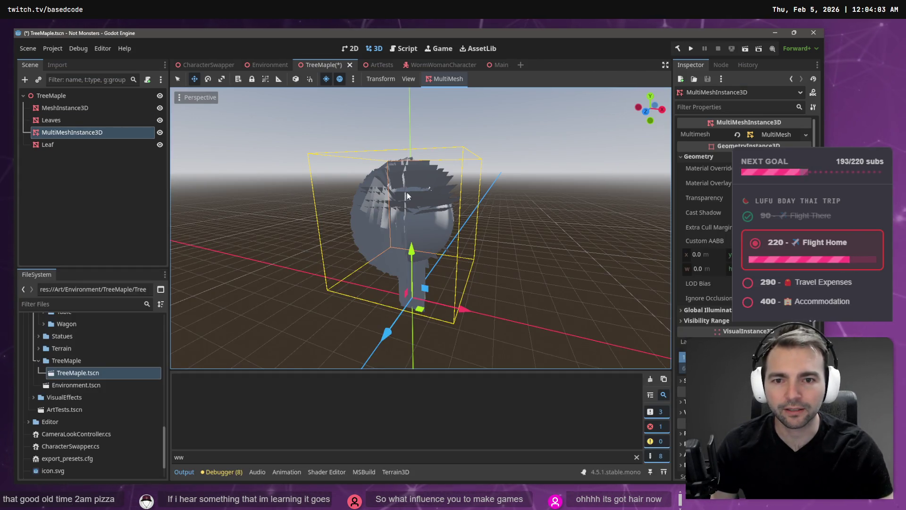
{"action": "scroll", "coordinate": [407, 192], "scroll_direction": "up", "scroll_amount": 3}
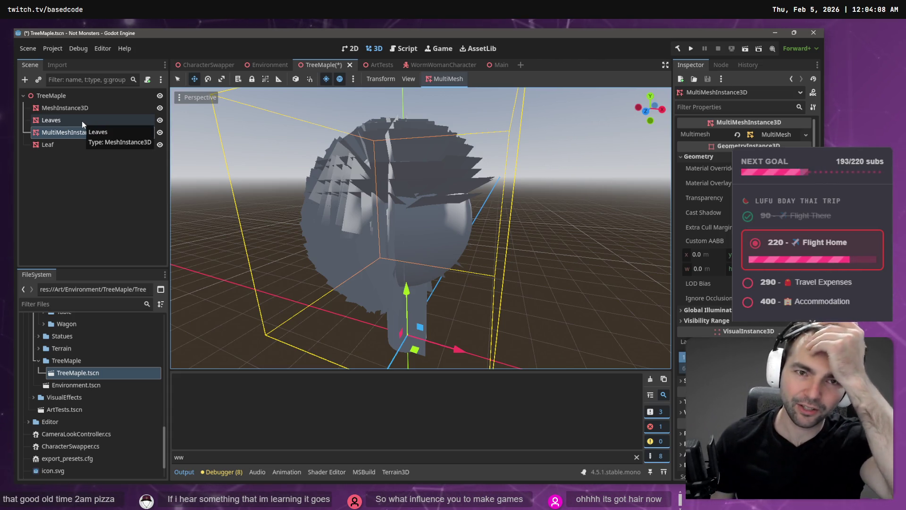
{"action": "key", "text": "alt+Tab"}
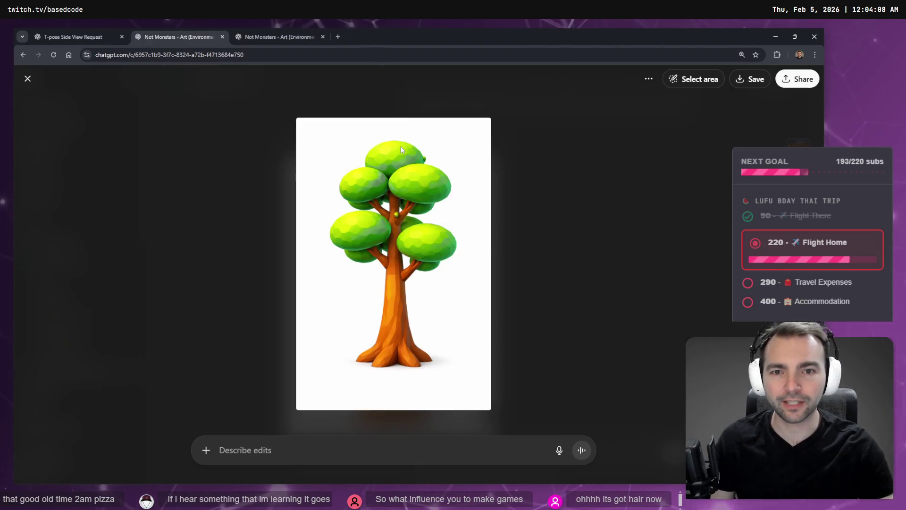
{"action": "key", "text": "alt+Tab"}
Show the Leaf node's MeshInstance3D properties, then switch to the ChatGPT tree image.
{"action": "left_click", "coordinate": [64, 145]}
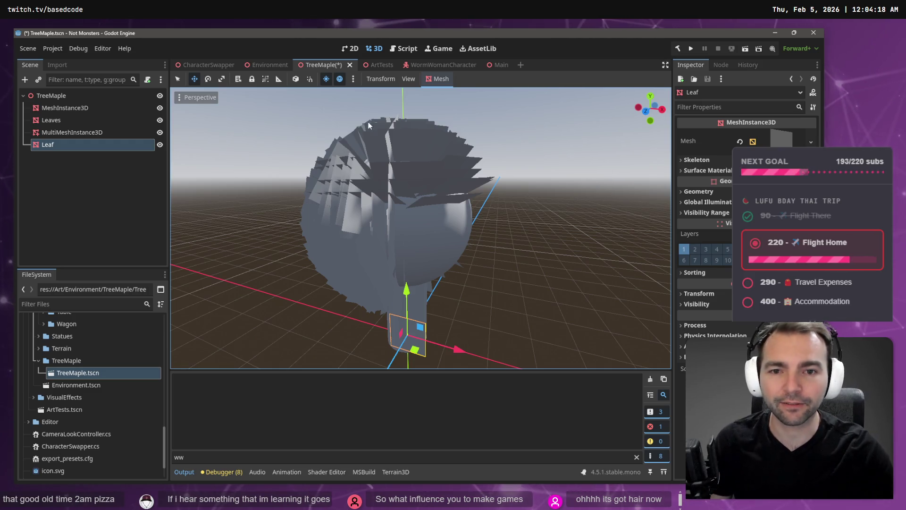
{"action": "key", "text": "alt+Tab"}
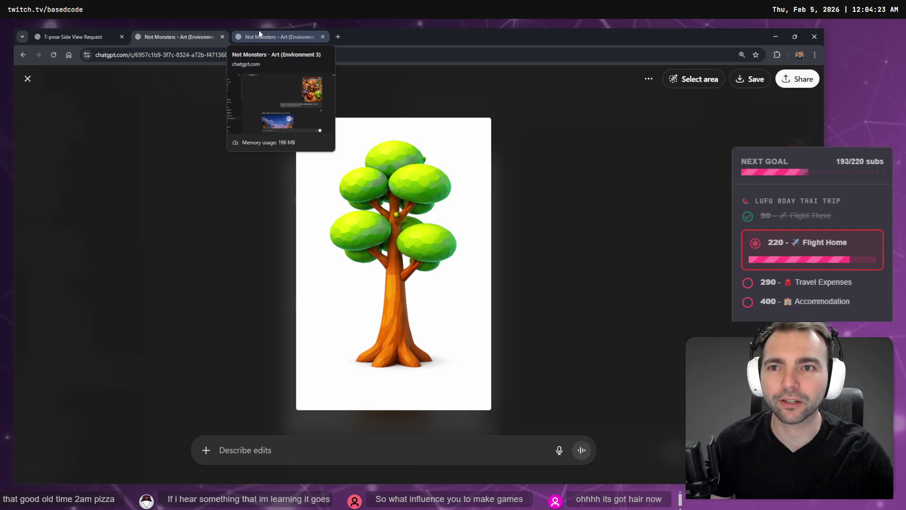
Open the tall tree image full size and abandon a first area-marking and dictation attempt.
{"action": "left_click", "coordinate": [212, 168]}
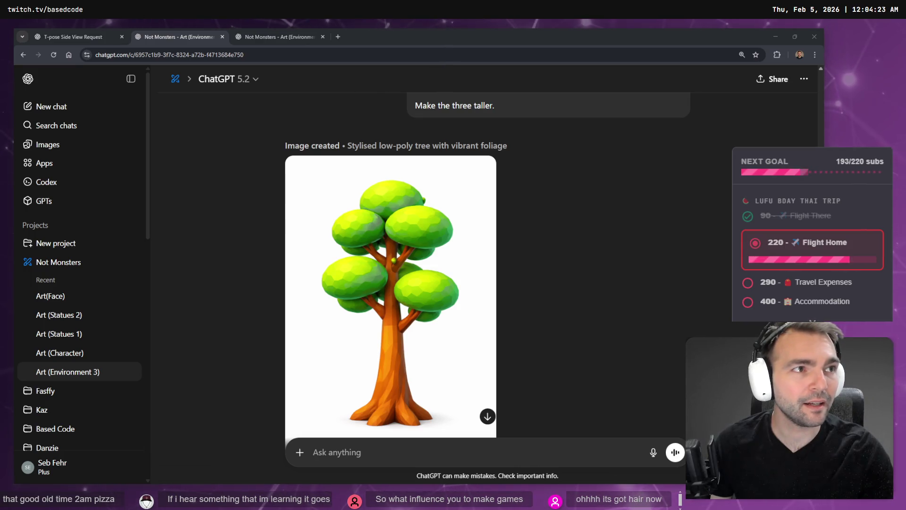
{"action": "left_click", "coordinate": [478, 245]}
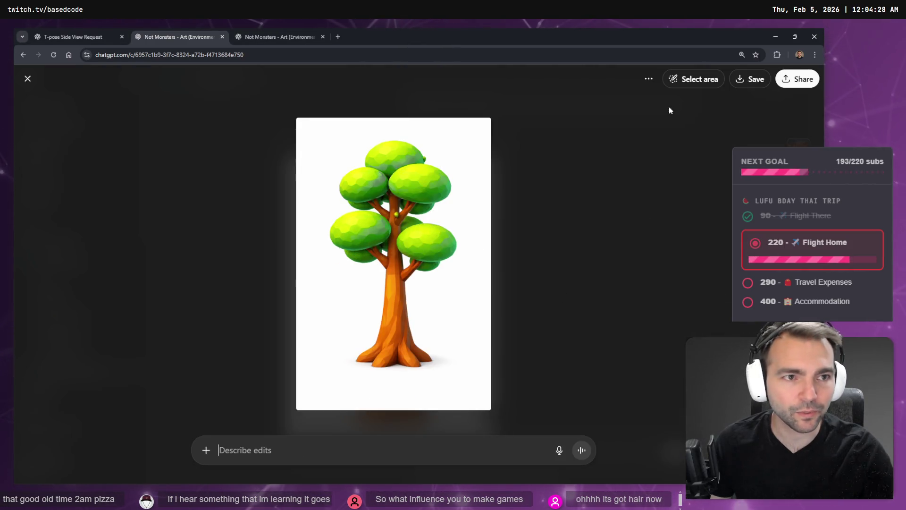
{"action": "left_click", "coordinate": [705, 79]}
{"action": "key", "text": "Escape"}
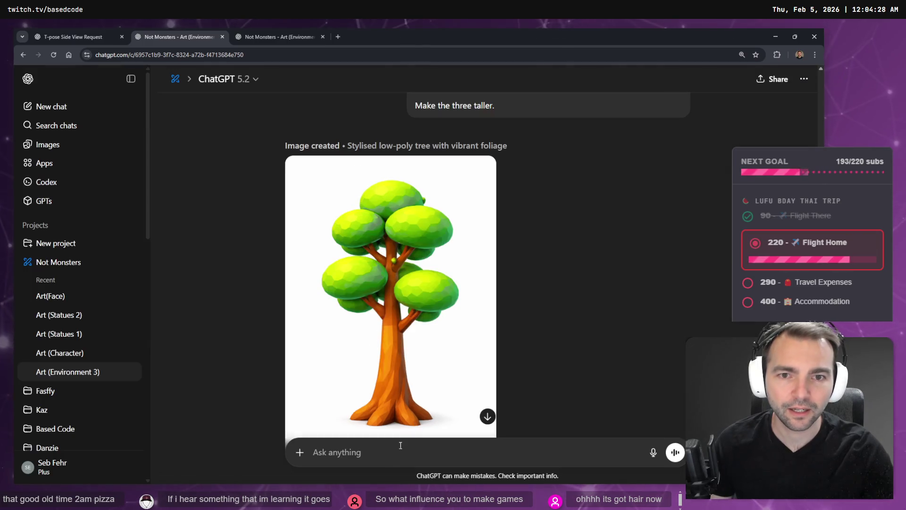
{"action": "key", "text": "super+h"}
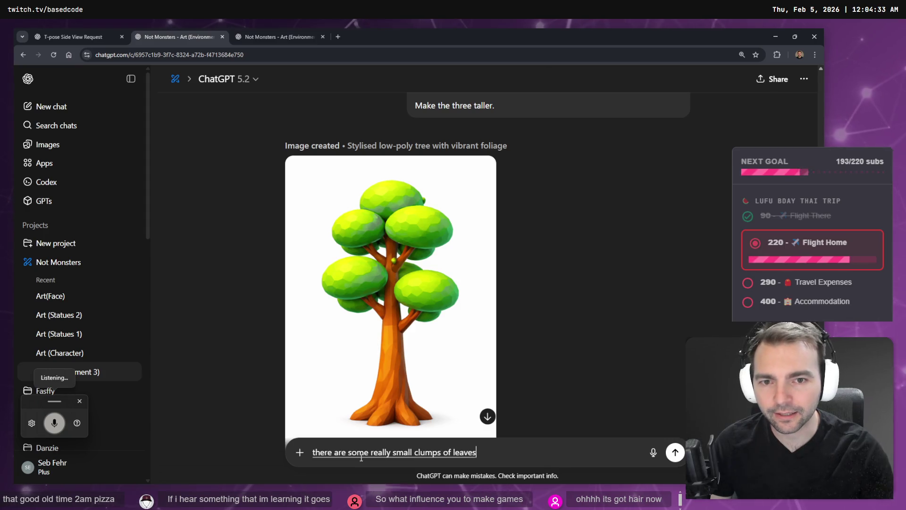
{"action": "key", "text": "Return"}
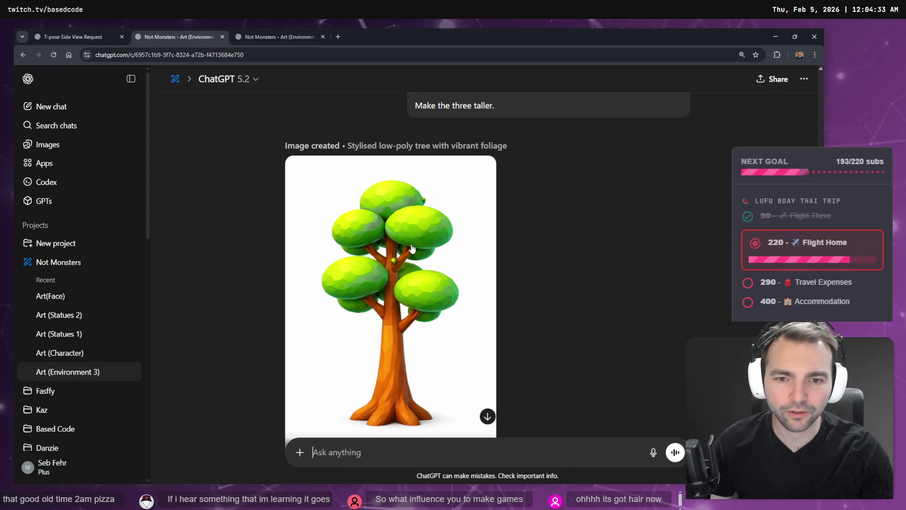
Send an edit 'there are some really small clumps of leaves in here and those should be removed.' with the upper-right clump marked.
{"action": "left_click", "coordinate": [410, 264]}
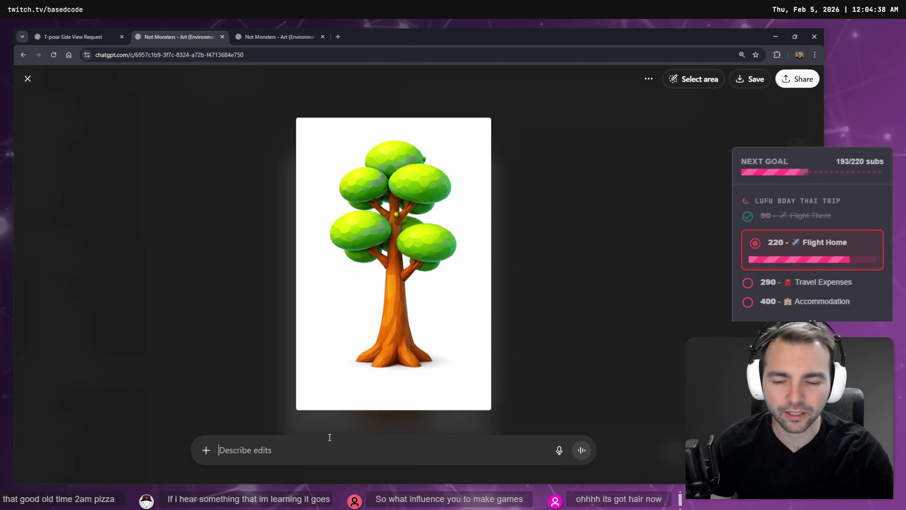
{"action": "key", "text": "super+h"}
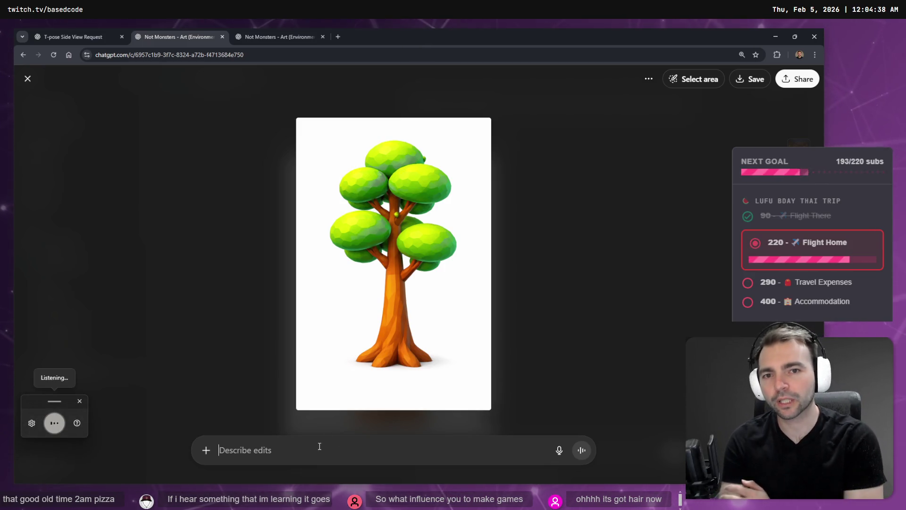
{"action": "type", "text": "there are some really small clumps of leaves in here and those should be removed."}
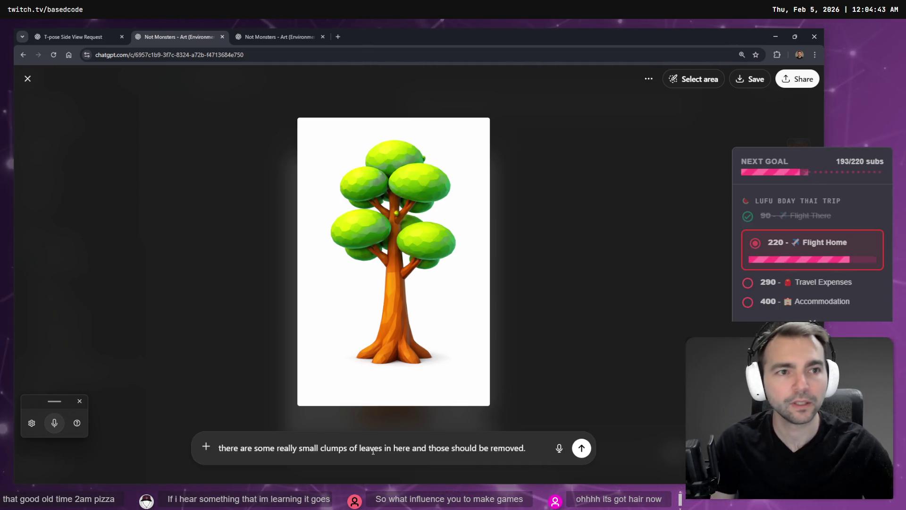
{"action": "left_click", "coordinate": [682, 79]}
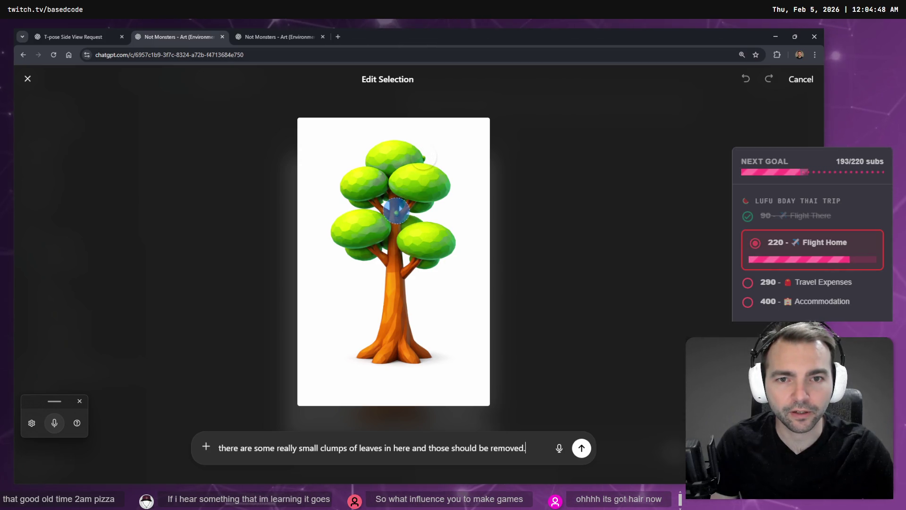
{"action": "left_click", "coordinate": [426, 159]}
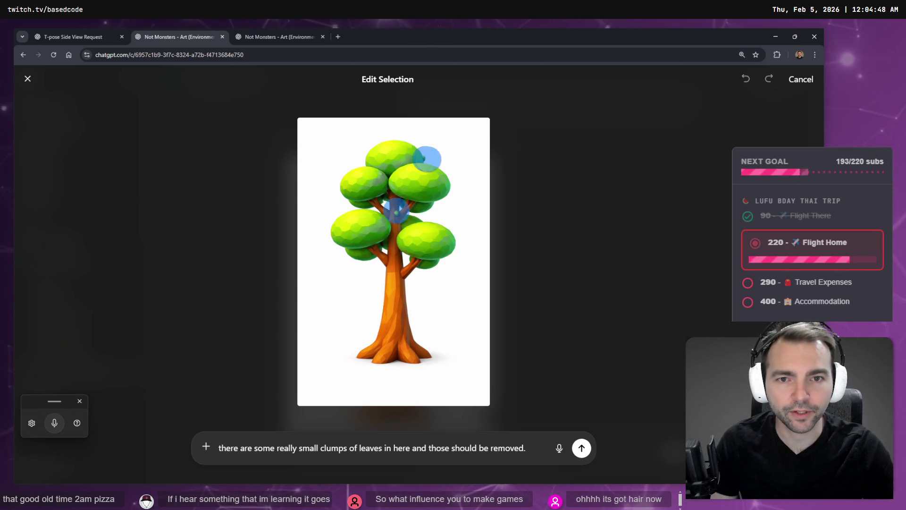
{"action": "left_click", "coordinate": [580, 449]}
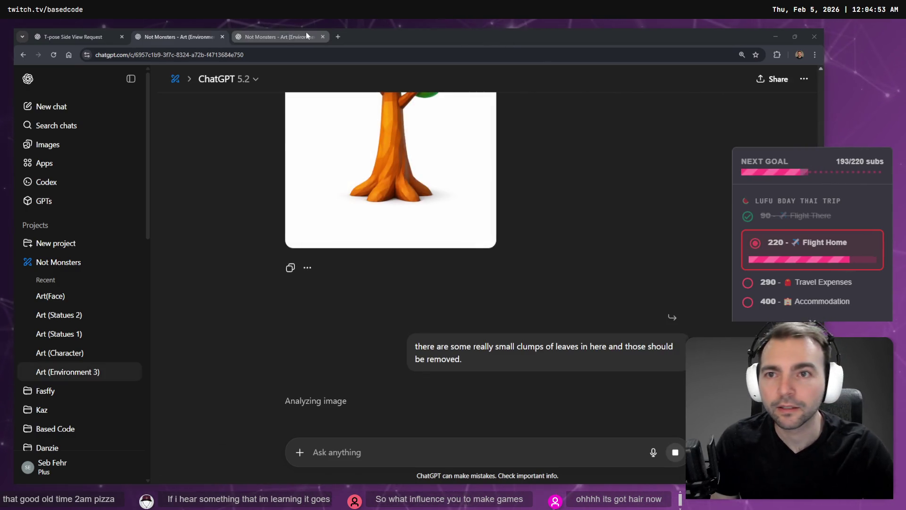
Cycle through the browser tabs and bring Godot back to the front.
{"action": "left_click", "coordinate": [306, 36]}
{"action": "key", "text": "ctrl+Tab"}
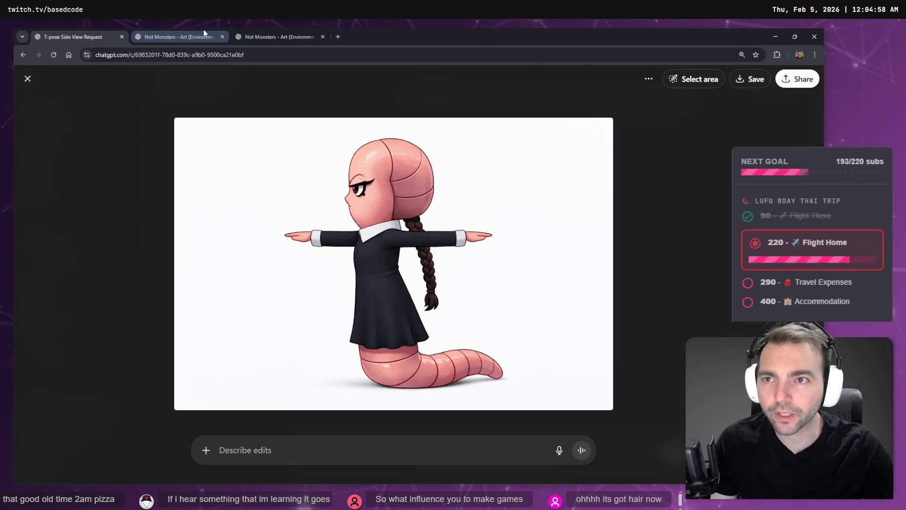
{"action": "key", "text": "ctrl+Tab"}
{"action": "left_click", "coordinate": [776, 37]}
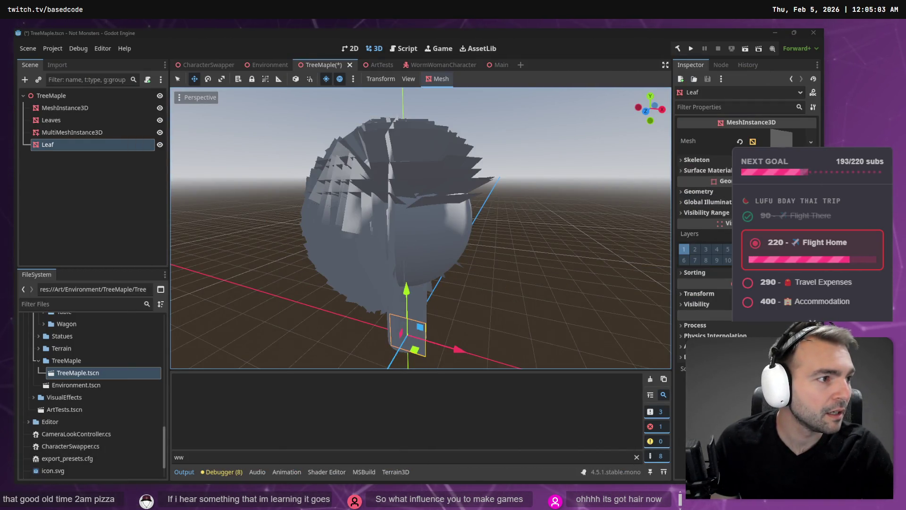
Export the right-hand tree as PNG and download its original image from tldraw.
{"action": "key", "text": "alt+Tab"}
{"action": "left_click", "coordinate": [452, 232]}
{"action": "right_click", "coordinate": [460, 234]}
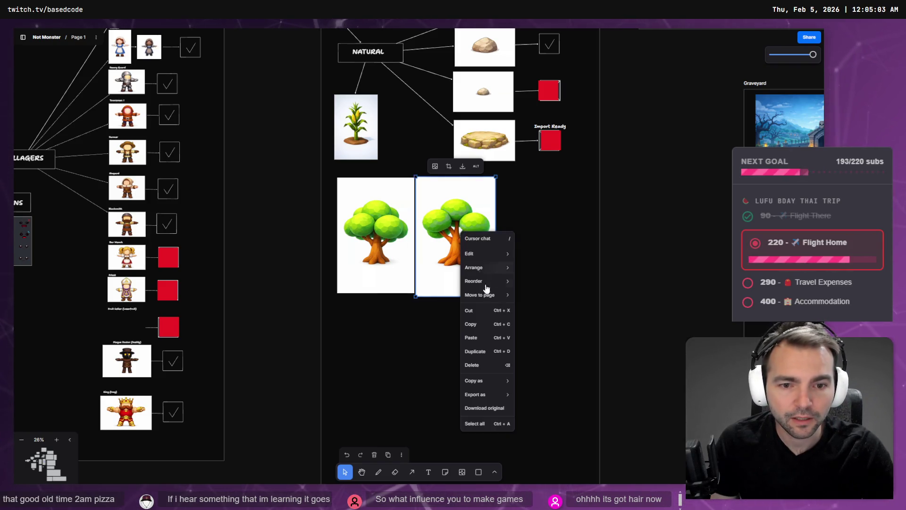
{"action": "mouse_move", "coordinate": [493, 395]}
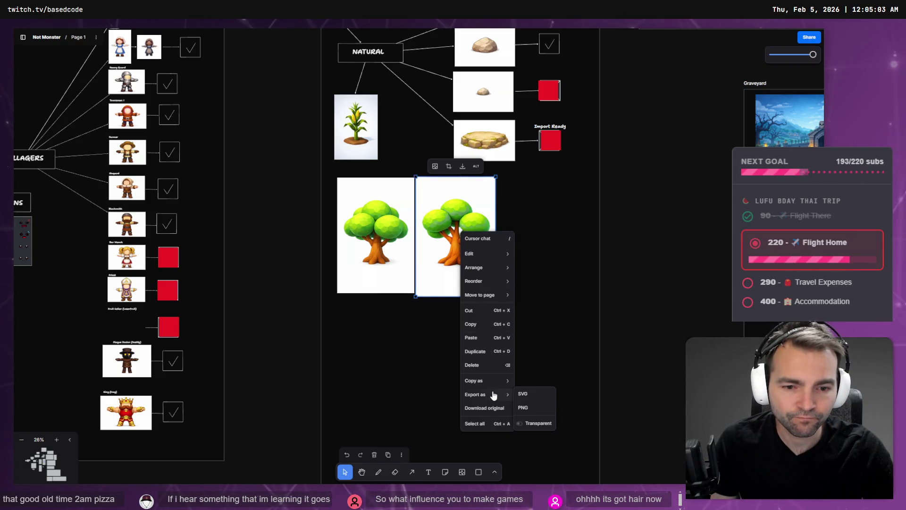
{"action": "left_click", "coordinate": [523, 395]}
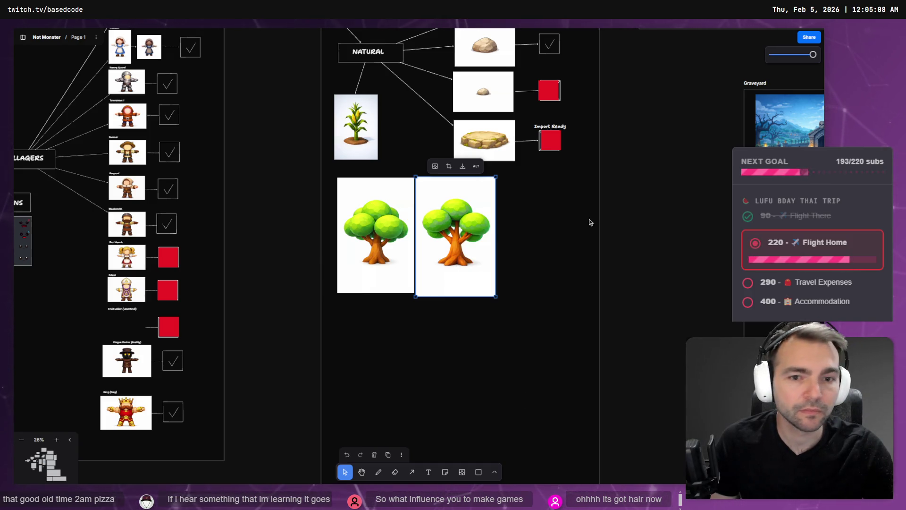
{"action": "right_click", "coordinate": [450, 232]}
{"action": "left_click", "coordinate": [489, 419]}
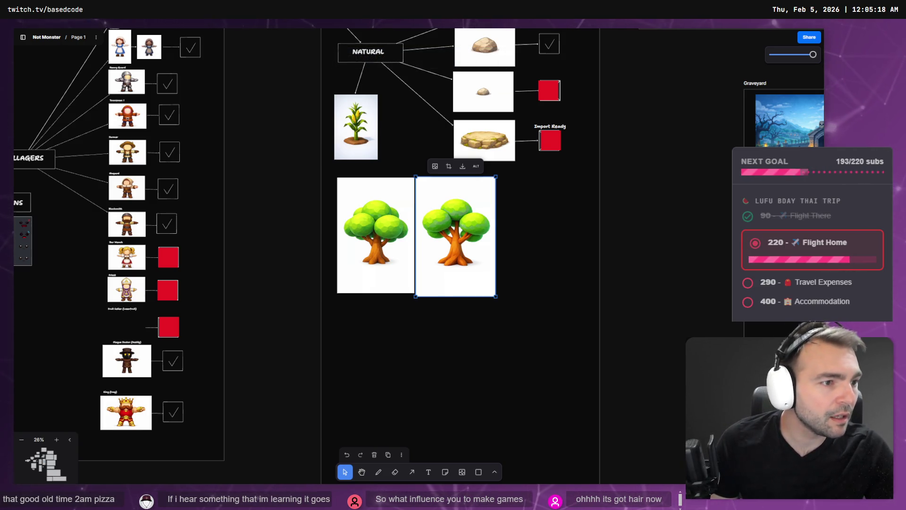
Pan the board to make room, then copy the tall tree image from ChatGPT.
{"action": "left_click", "coordinate": [546, 265]}
{"action": "middle_click_drag", "start_coordinate": [502, 230], "coordinate": [432, 230]}
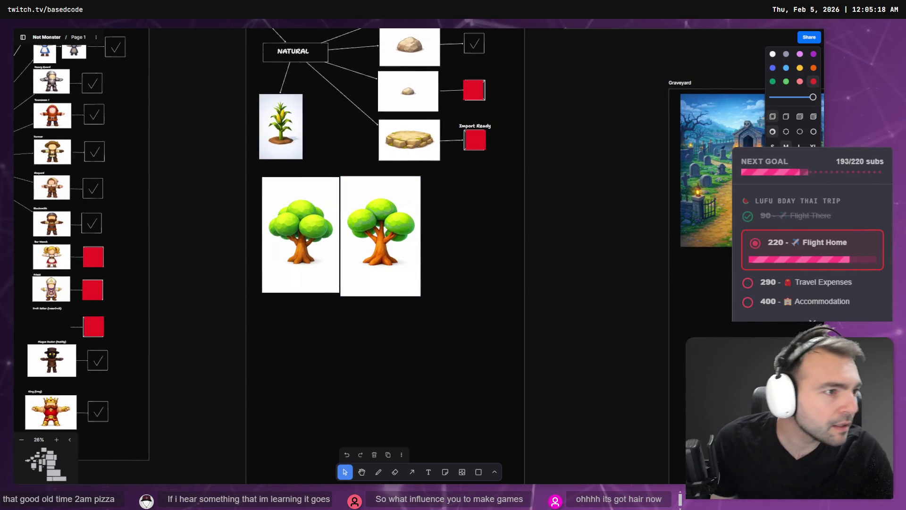
{"action": "key", "text": "alt+Tab"}
{"action": "scroll", "coordinate": [457, 239], "scroll_direction": "up", "scroll_amount": 3}
{"action": "scroll", "coordinate": [457, 238], "scroll_direction": "down", "scroll_amount": 2}
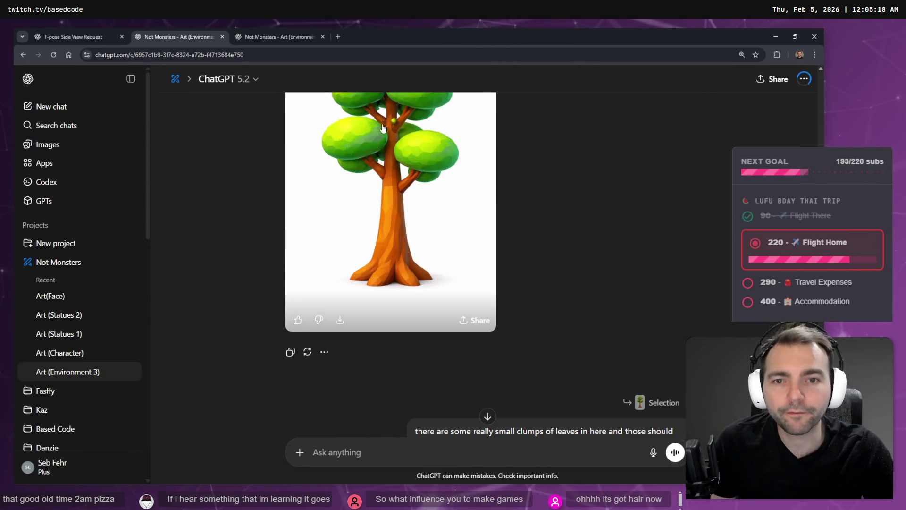
{"action": "left_click", "coordinate": [417, 288]}
{"action": "right_click", "coordinate": [417, 288]}
{"action": "left_click", "coordinate": [455, 307]}
Paste the tall tree as a third image beside the second and shrink it to match.
{"action": "key", "text": "alt+Tab"}
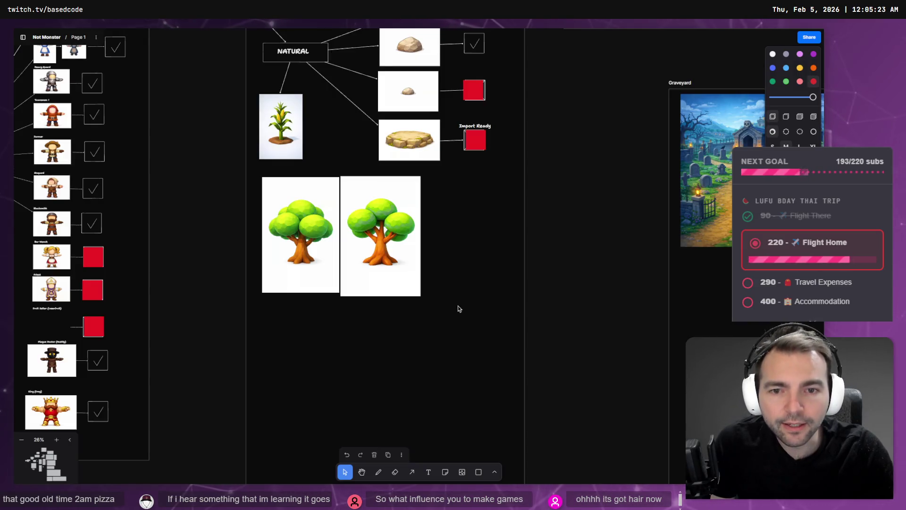
{"action": "key", "text": "ctrl+v"}
{"action": "left_click_drag", "start_coordinate": [471, 269], "coordinate": [523, 267]}
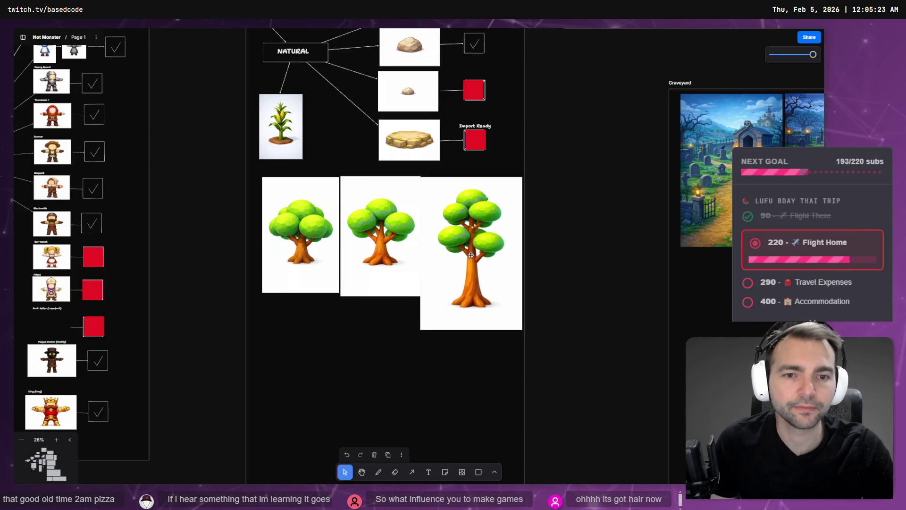
{"action": "mouse_move", "coordinate": [521, 330]}
{"action": "left_mouse_down"}
{"action": "mouse_move", "coordinate": [494, 289]}
{"action": "mouse_move", "coordinate": [466, 277]}
{"action": "left_mouse_up"}
Copy the newly generated geometric tree image from the ChatGPT chat.
{"action": "key", "text": "alt+Tab"}
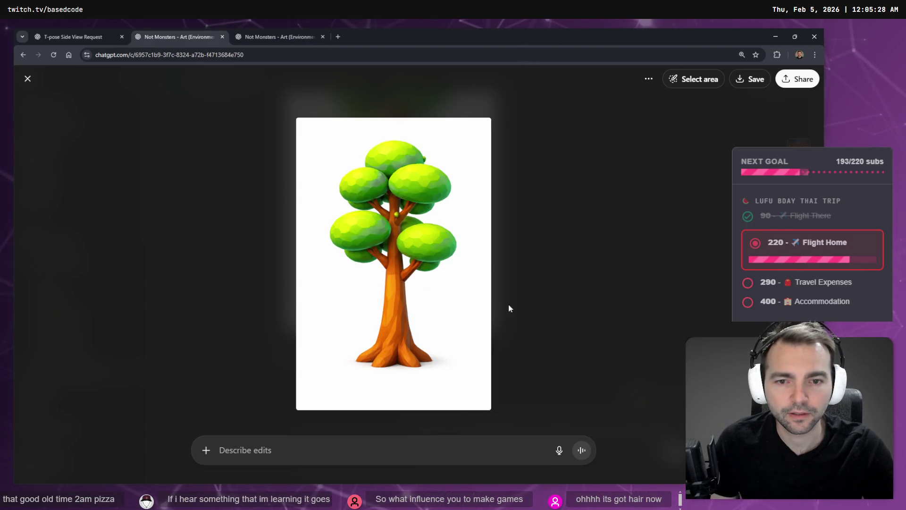
{"action": "key", "text": "Escape"}
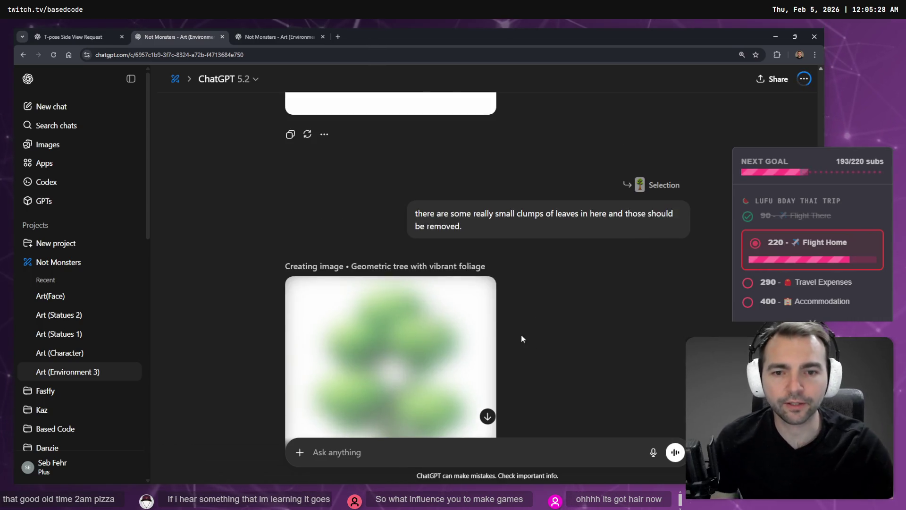
{"action": "scroll", "coordinate": [473, 302], "scroll_direction": "up", "scroll_amount": 8}
{"action": "scroll", "coordinate": [390, 238], "scroll_direction": "up", "scroll_amount": 6}
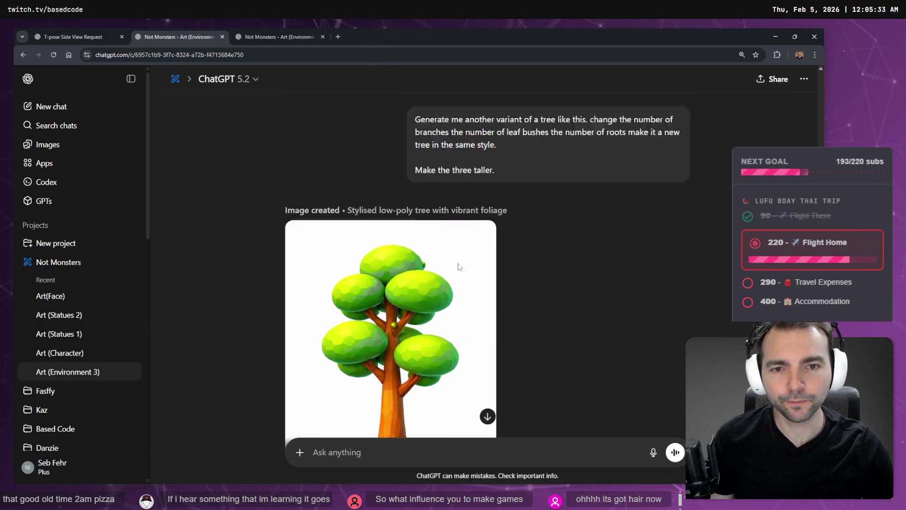
{"action": "scroll", "coordinate": [463, 228], "scroll_direction": "down", "scroll_amount": 3}
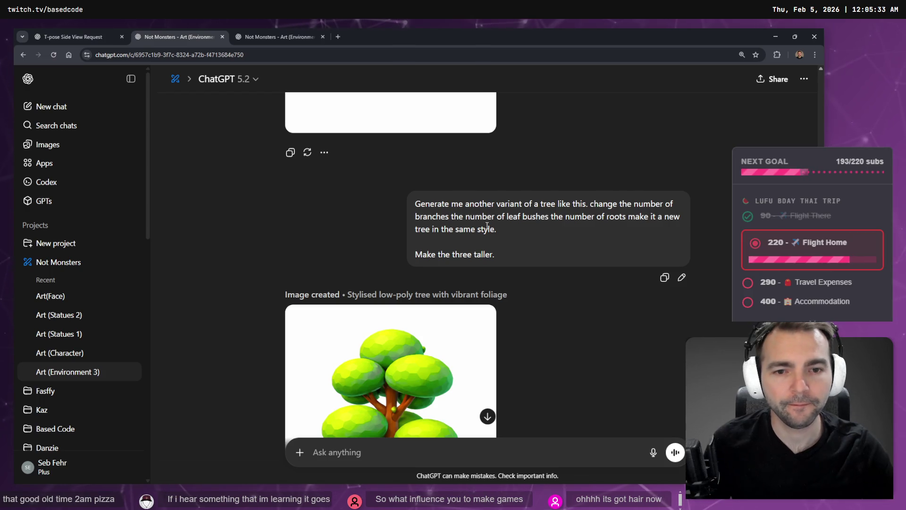
{"action": "scroll", "coordinate": [486, 225], "scroll_direction": "down", "scroll_amount": 12}
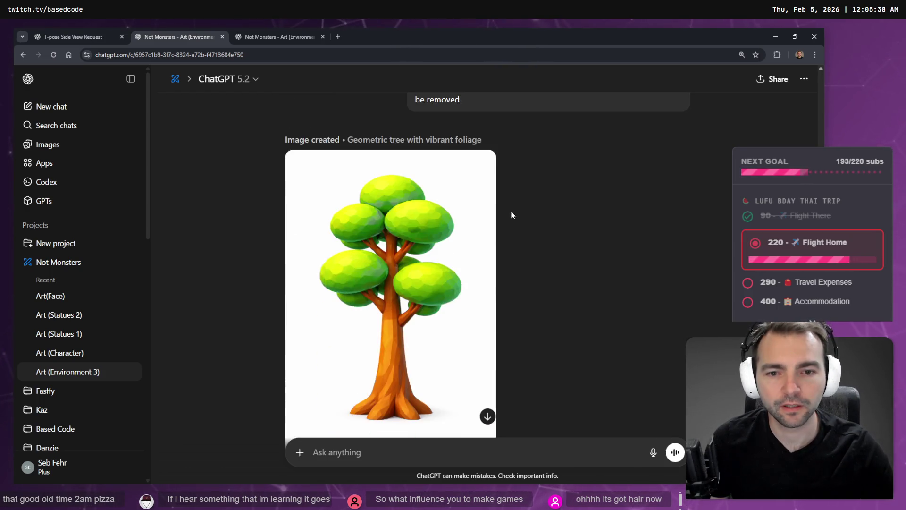
{"action": "left_click", "coordinate": [405, 250]}
{"action": "right_click", "coordinate": [428, 220]}
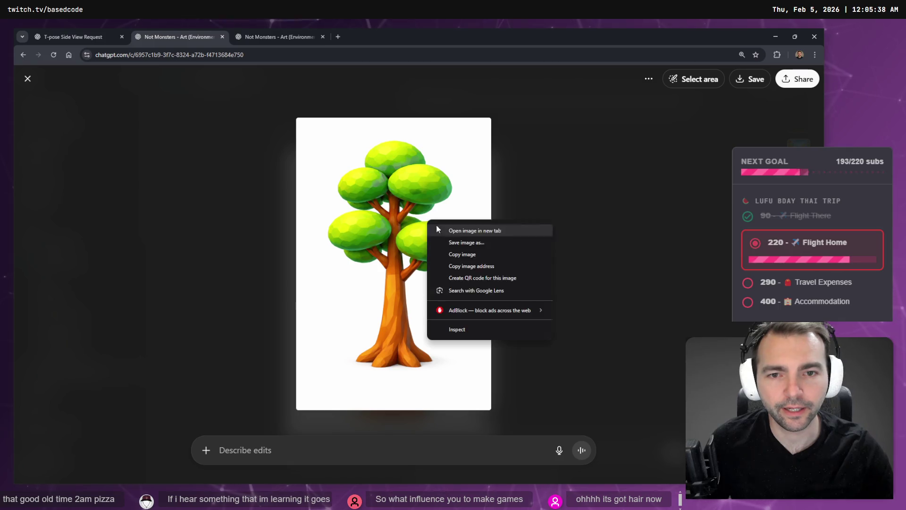
{"action": "left_click", "coordinate": [478, 253]}
Replace the old third tree in tldraw with the pasted geometric tree, moved toward the others.
{"action": "key", "text": "alt+Tab"}
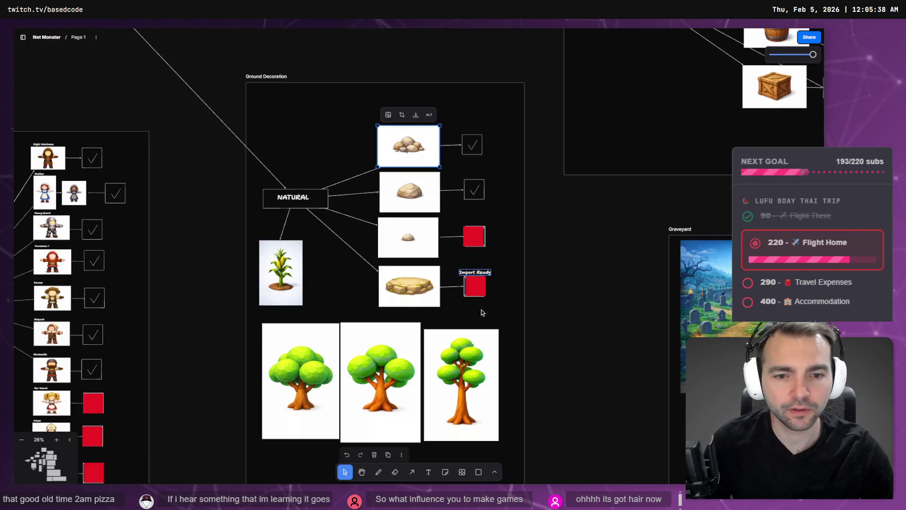
{"action": "left_click", "coordinate": [457, 364]}
{"action": "key", "text": "Delete"}
{"action": "key", "text": "ctrl+v"}
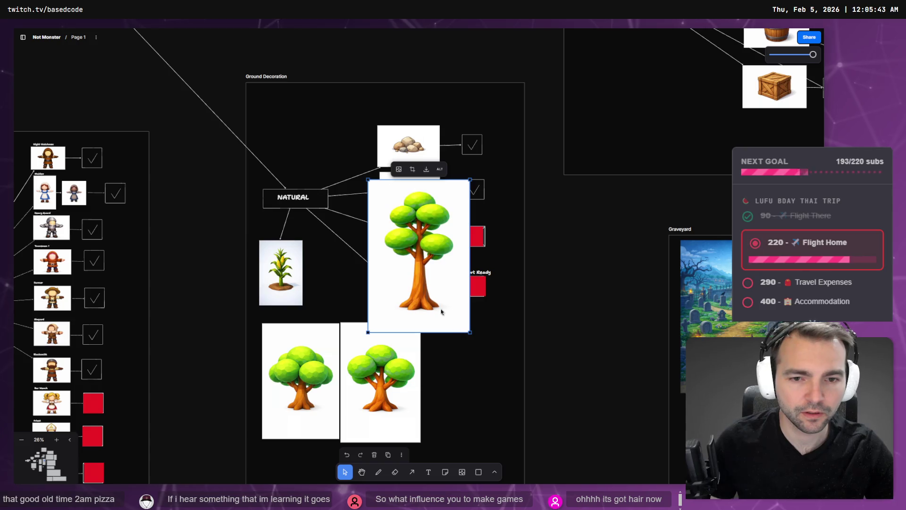
{"action": "mouse_move", "coordinate": [441, 310]}
{"action": "left_mouse_down"}
{"action": "mouse_move", "coordinate": [487, 439]}
{"action": "mouse_move", "coordinate": [482, 430]}
{"action": "mouse_move", "coordinate": [463, 384]}
{"action": "mouse_move", "coordinate": [485, 401]}
{"action": "mouse_move", "coordinate": [500, 446]}
{"action": "left_mouse_up"}
Edit the earlier tree prompt to change 'taller.' to 'shorter.' and resend it.
{"action": "key", "text": "alt+Tab"}
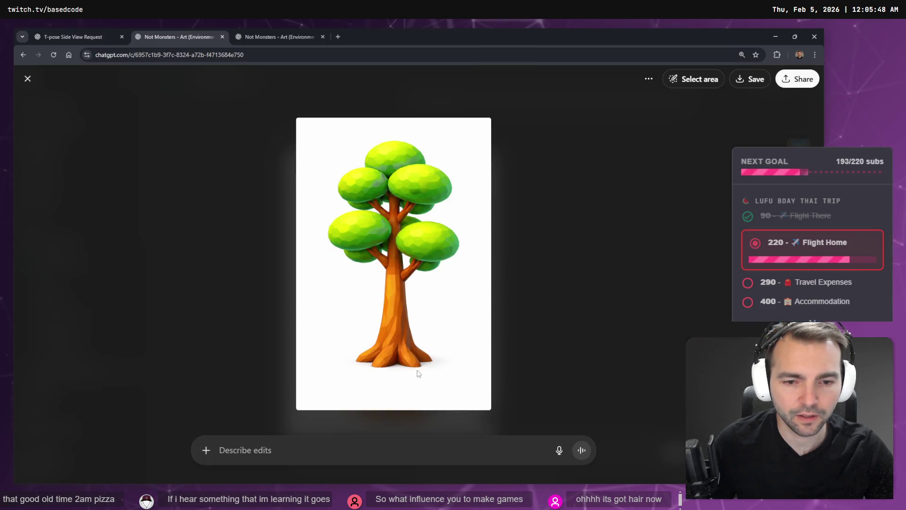
{"action": "key", "text": "Escape"}
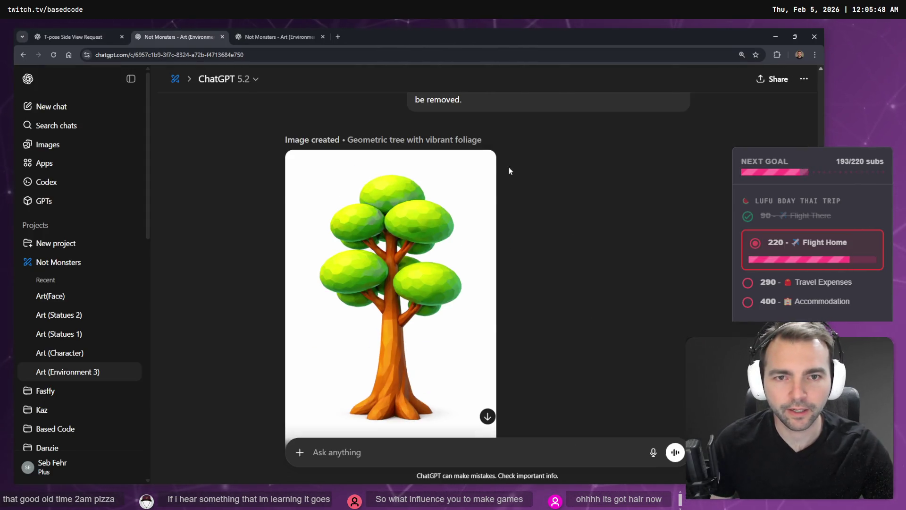
{"action": "scroll", "coordinate": [566, 222], "scroll_direction": "up", "scroll_amount": 5}
{"action": "scroll", "coordinate": [633, 269], "scroll_direction": "down", "scroll_amount": 7}
{"action": "scroll", "coordinate": [624, 294], "scroll_direction": "down", "scroll_amount": 5}
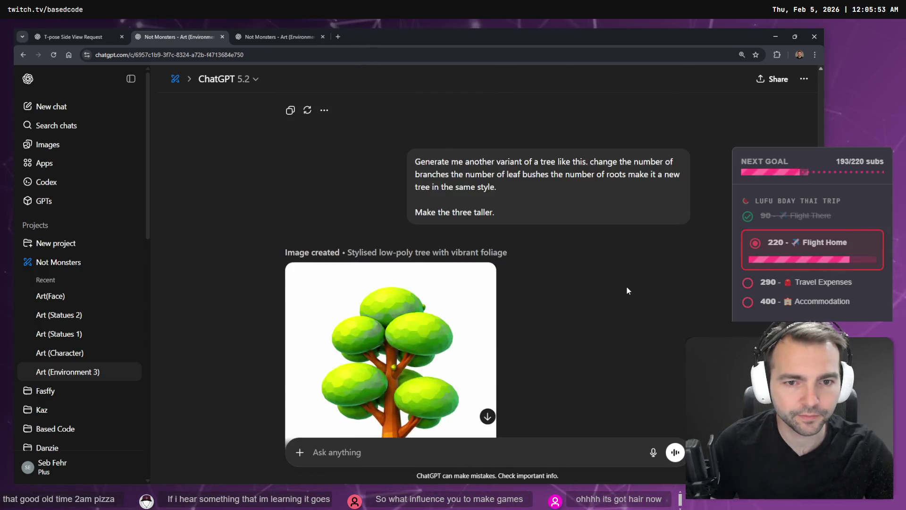
{"action": "left_click", "coordinate": [682, 236]}
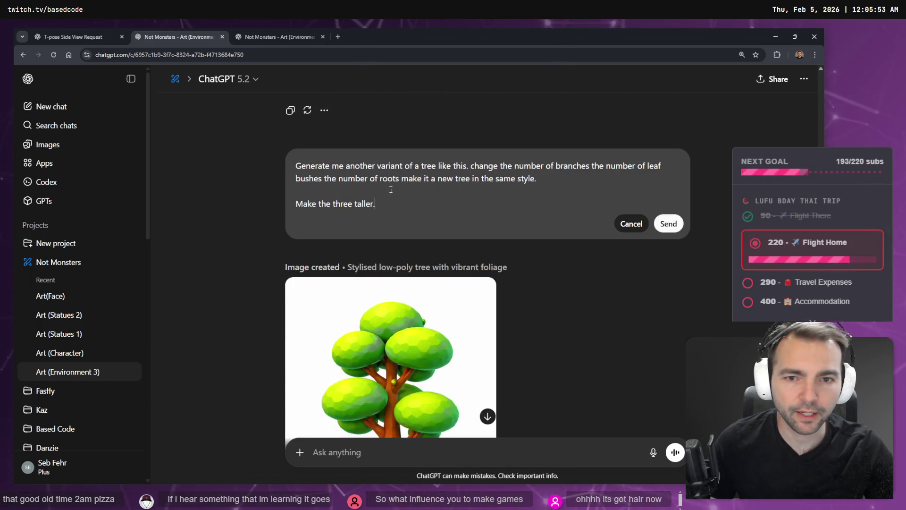
{"action": "double_click", "coordinate": [366, 204]}
{"action": "type", "text": "sho"}
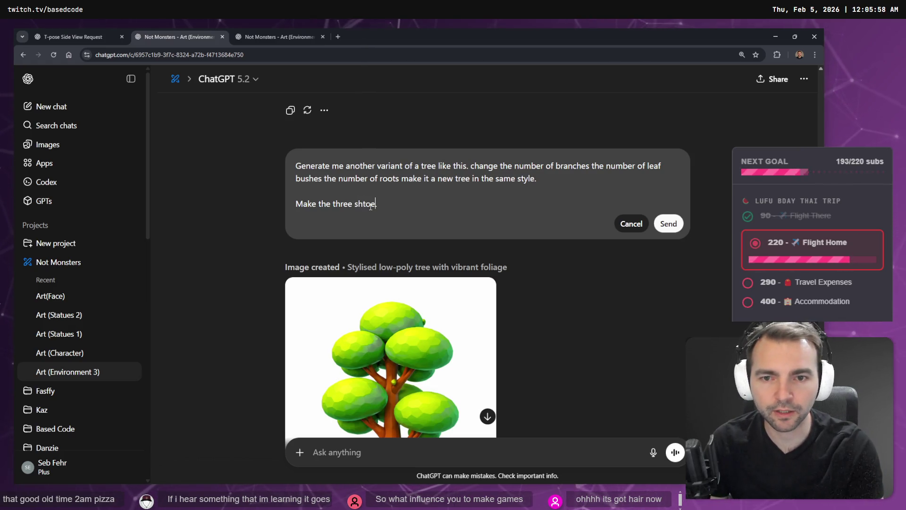
{"action": "type", "text": "rter."}
{"action": "key", "text": "Return"}
{"action": "type", "text": "\\"}
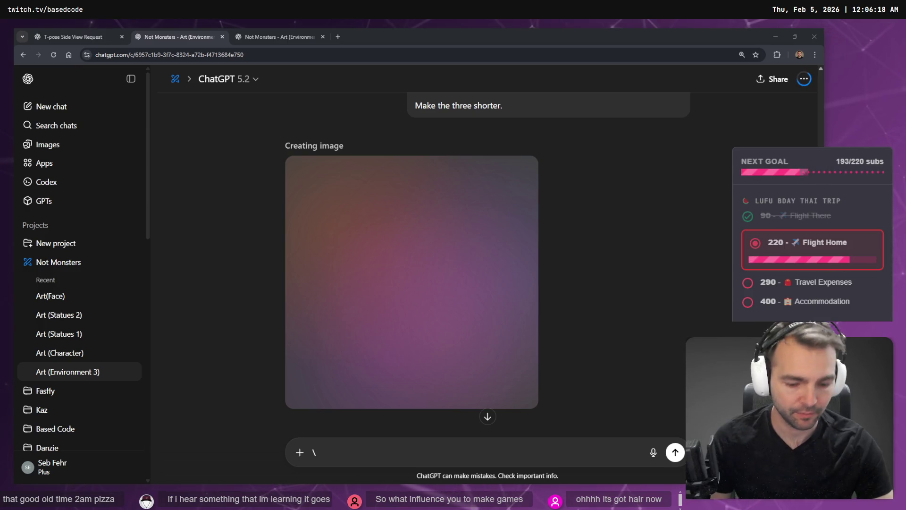
Orbit the Hunyuan 3D tree model and check it in Wireframe and Wireframe + Solid views.
{"action": "key", "text": "alt+Tab"}
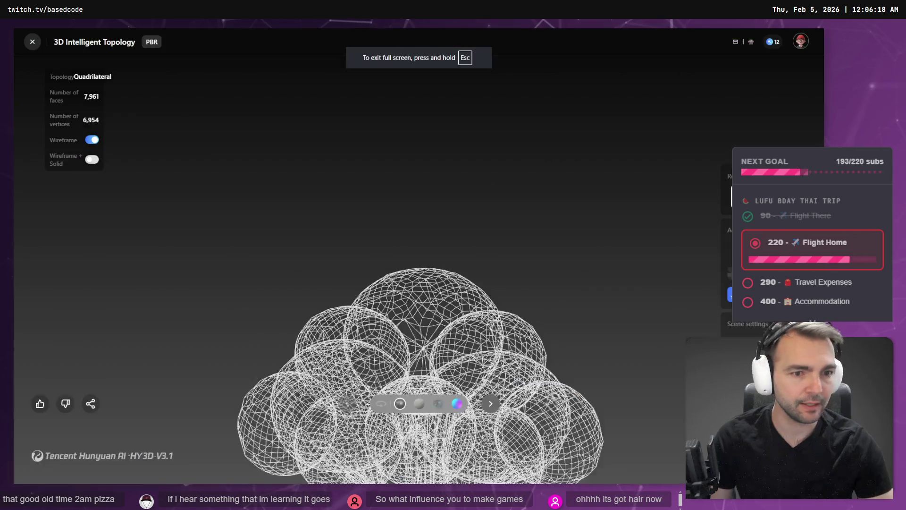
{"action": "left_click_drag", "start_coordinate": [600, 247], "coordinate": [530, 246]}
{"action": "left_click_drag", "start_coordinate": [464, 303], "coordinate": [436, 303]}
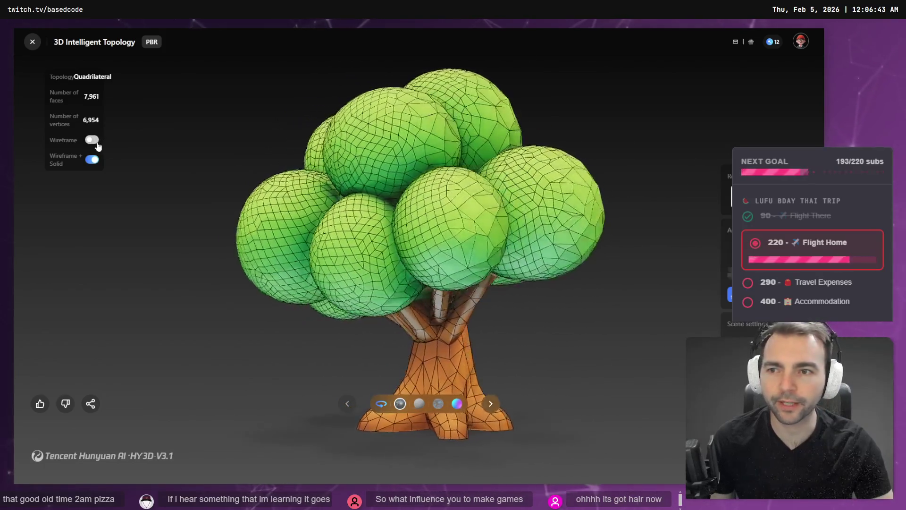
{"action": "left_click", "coordinate": [92, 140]}
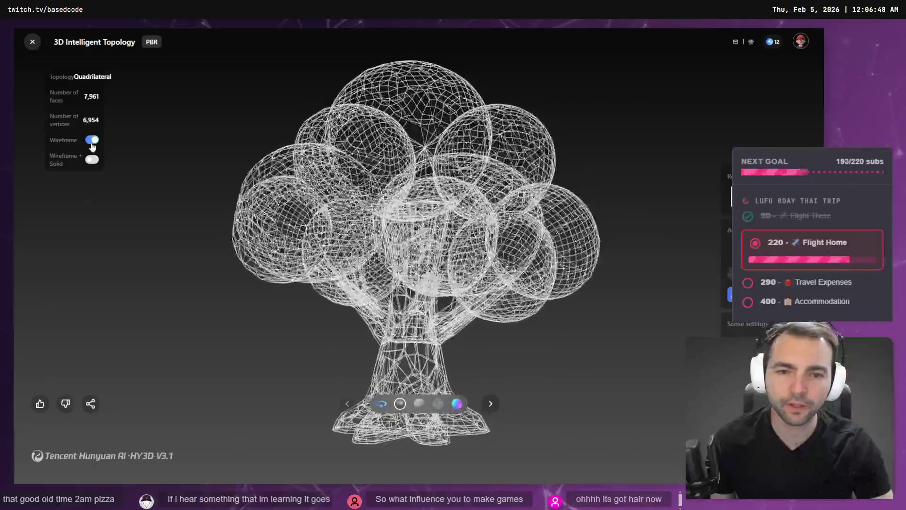
{"action": "left_click", "coordinate": [93, 160]}
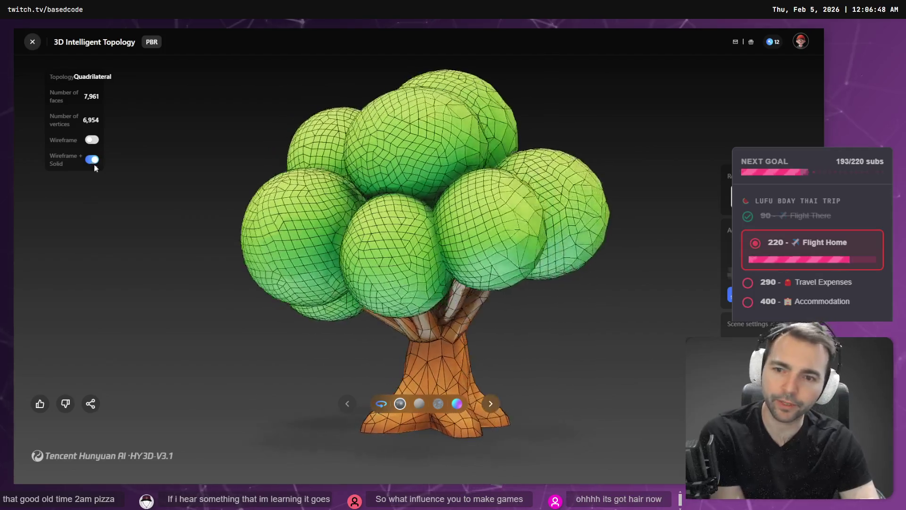
Cycle the tree through white, albedo, normal-map and full-texture displays.
{"action": "left_click", "coordinate": [420, 405]}
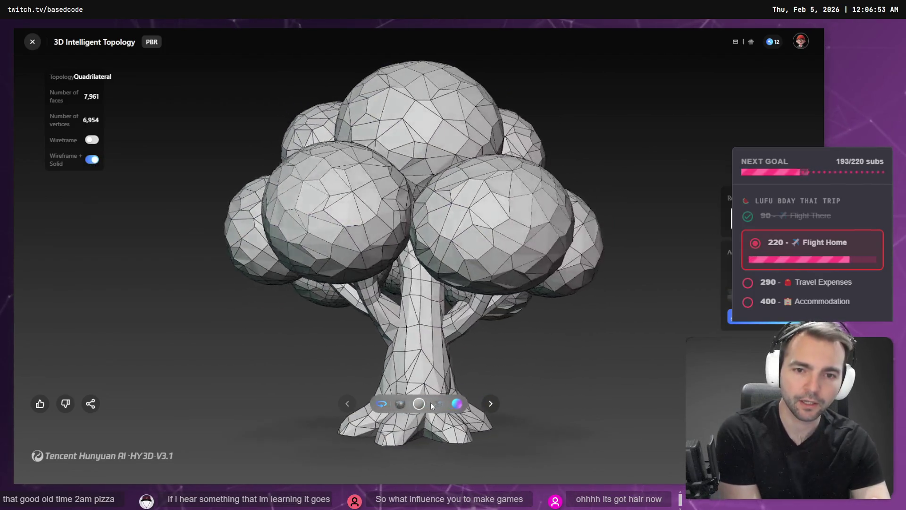
{"action": "left_click", "coordinate": [438, 404]}
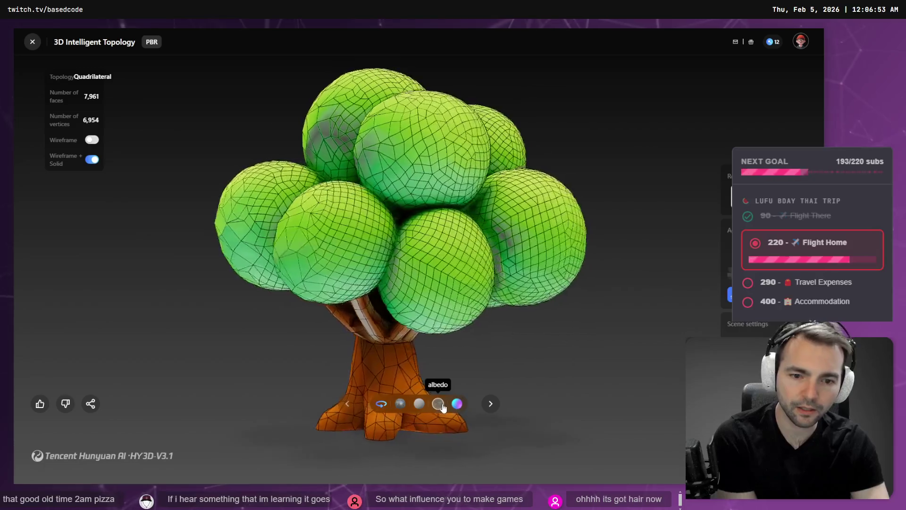
{"action": "left_click", "coordinate": [457, 404]}
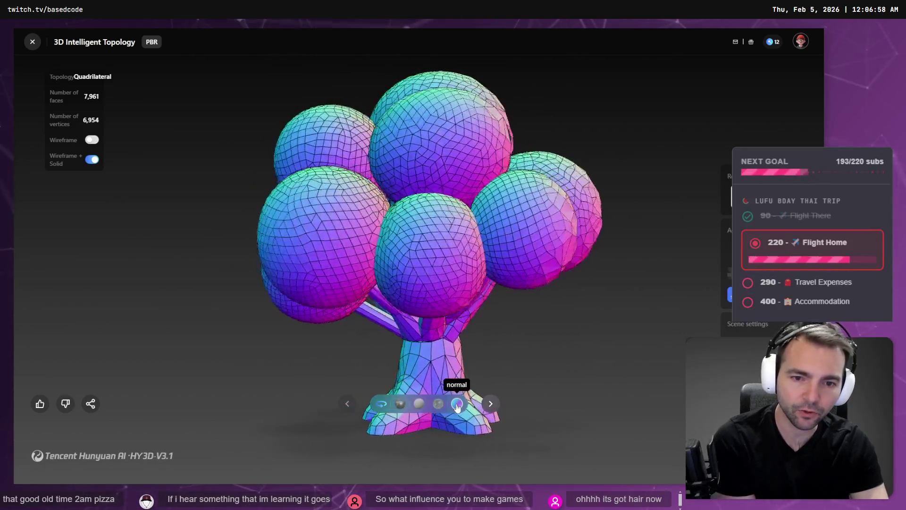
{"action": "left_click", "coordinate": [400, 404]}
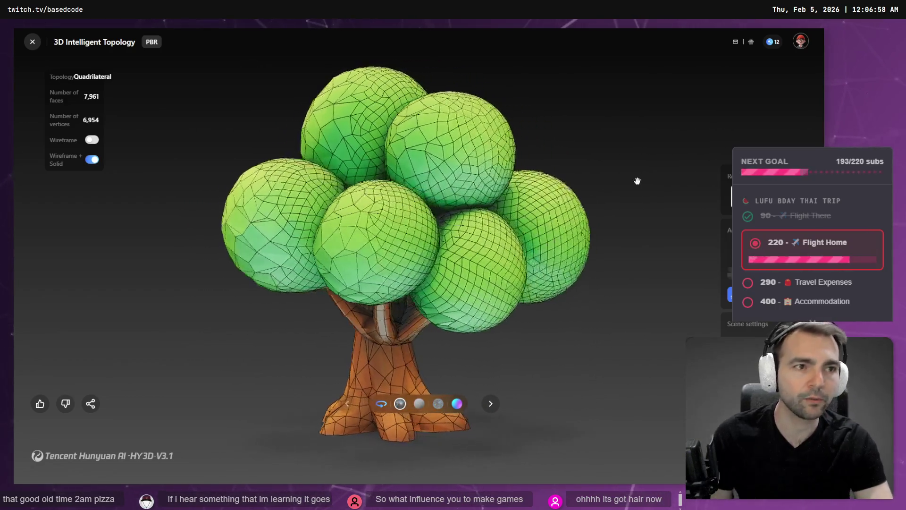
{"action": "key", "text": "alt+Tab"}
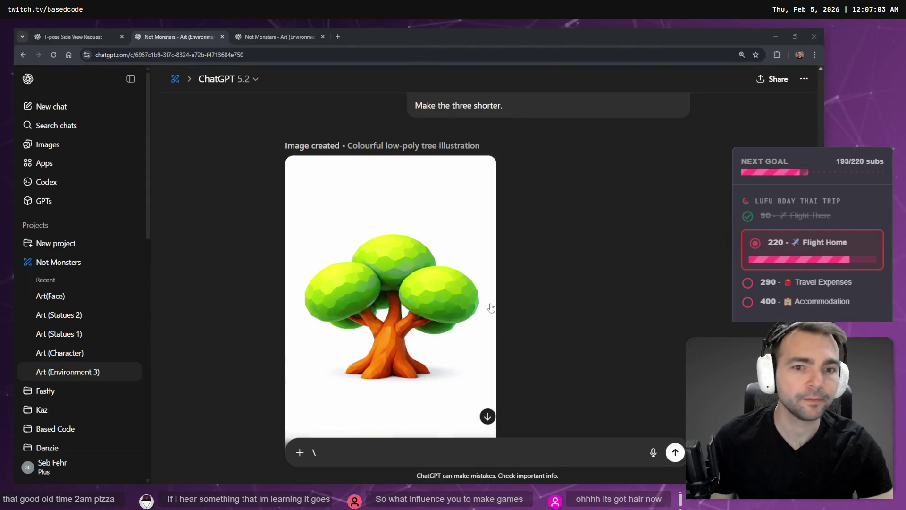
Copy the shorter low-poly tree image from its full-size view in ChatGPT.
{"action": "left_click", "coordinate": [415, 240]}
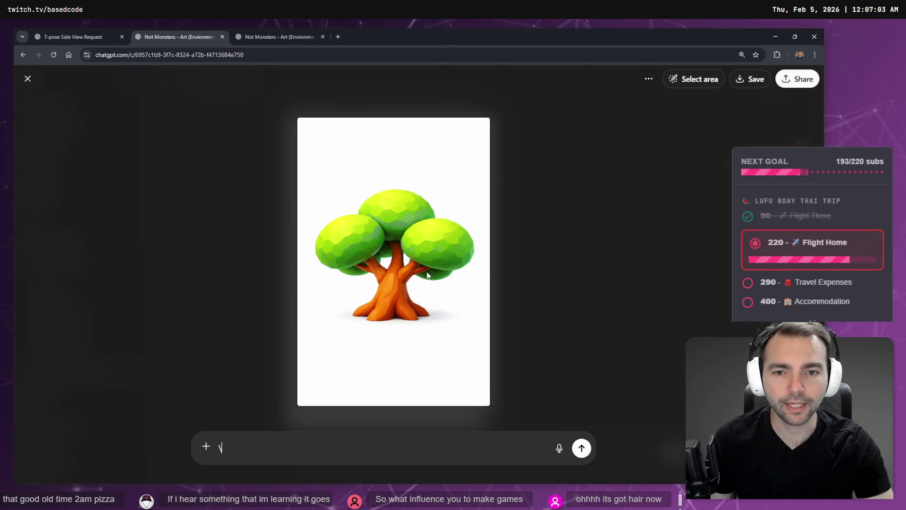
{"action": "right_click", "coordinate": [415, 236]}
{"action": "left_click", "coordinate": [454, 270]}
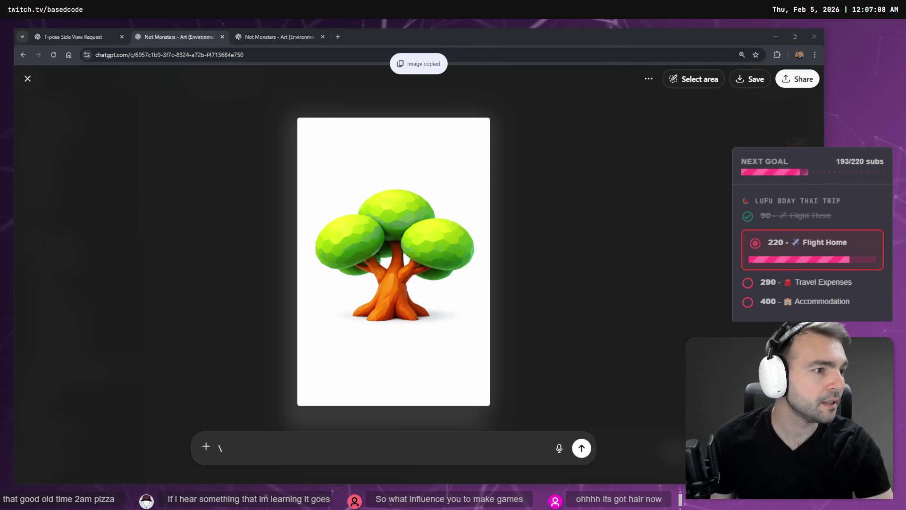
{"action": "key", "text": "ctrl+v"}
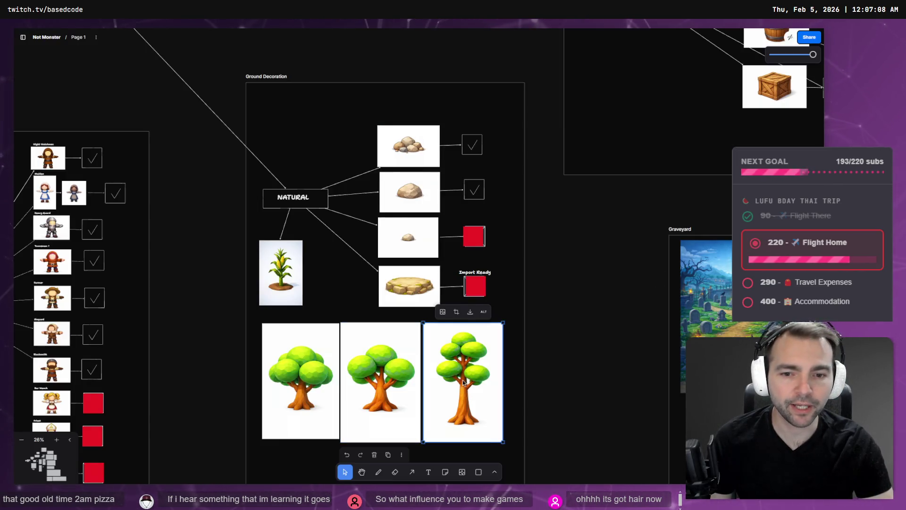
Paste the shorter tree image below the first tree on the tldraw board and shrink it slightly.
{"action": "scroll", "coordinate": [358, 333], "scroll_direction": "down", "scroll_amount": 3}
{"action": "key", "text": "ctrl+v"}
{"action": "mouse_move", "coordinate": [424, 275]}
{"action": "left_mouse_down"}
{"action": "mouse_move", "coordinate": [335, 282]}
{"action": "mouse_move", "coordinate": [262, 407]}
{"action": "left_mouse_up"}
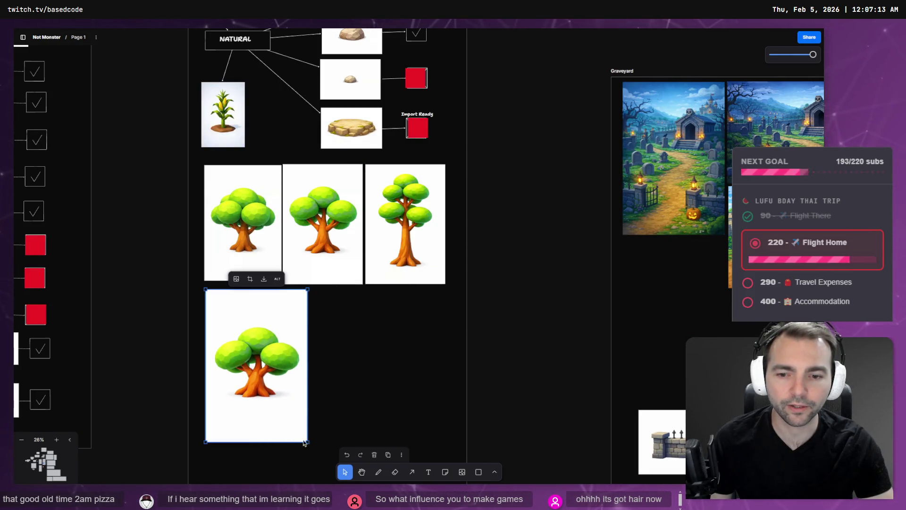
{"action": "left_click_drag", "start_coordinate": [307, 442], "coordinate": [276, 340]}
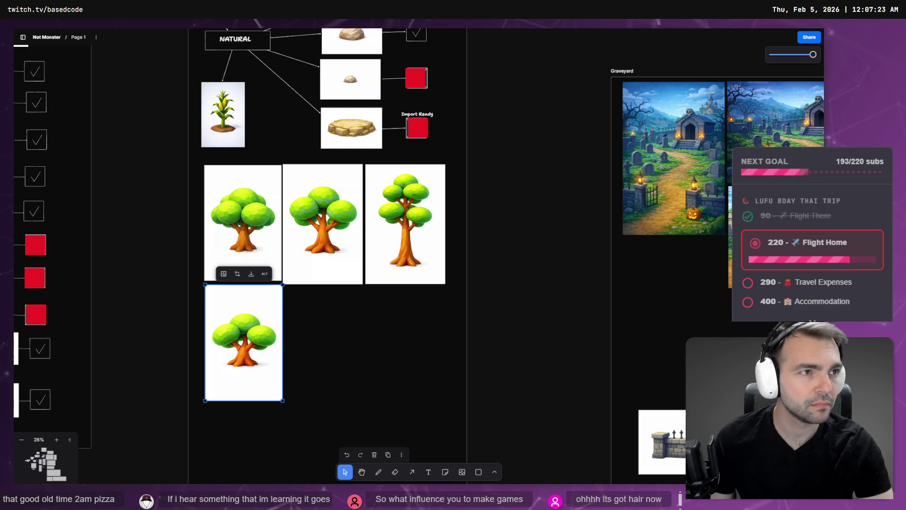
{"action": "left_click", "coordinate": [565, 331]}
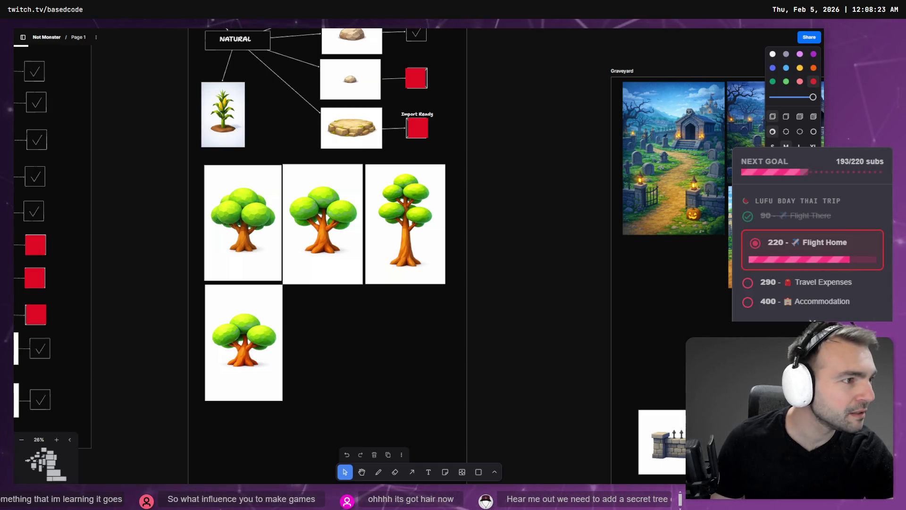
{"action": "key", "text": "alt+Tab"}
Open the TreeMaple scene, save it, and rename the file to TreeMaple1.tscn.
{"action": "left_click", "coordinate": [216, 65]}
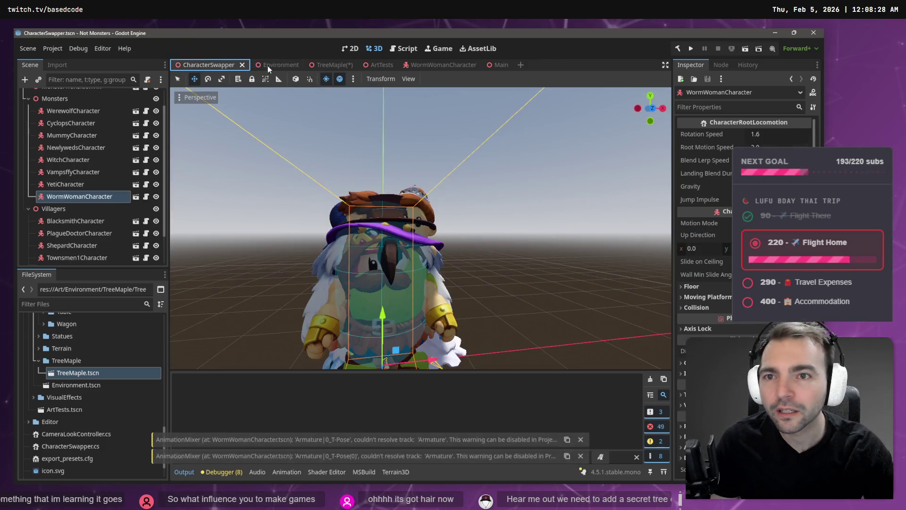
{"action": "left_click", "coordinate": [268, 65]}
{"action": "right_click_drag", "start_coordinate": [378, 161], "coordinate": [379, 160]}
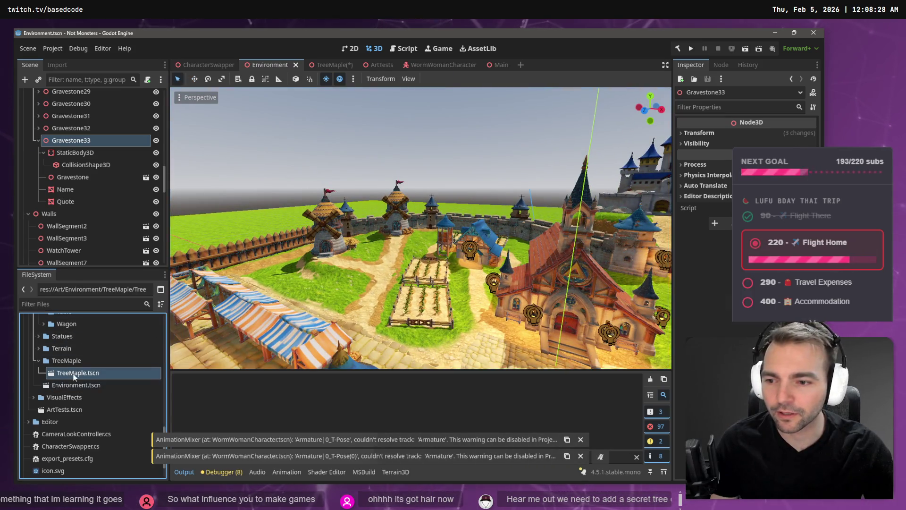
{"action": "double_click", "coordinate": [144, 374]}
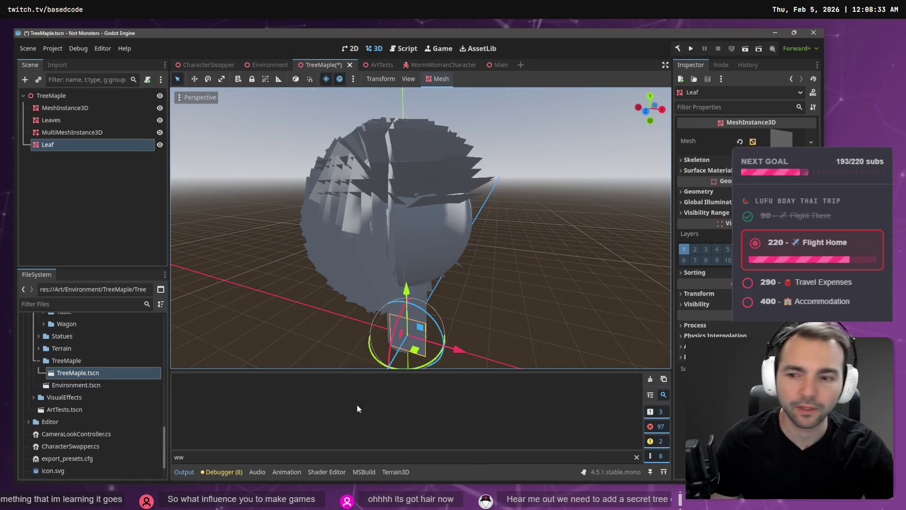
{"action": "left_click", "coordinate": [85, 375]}
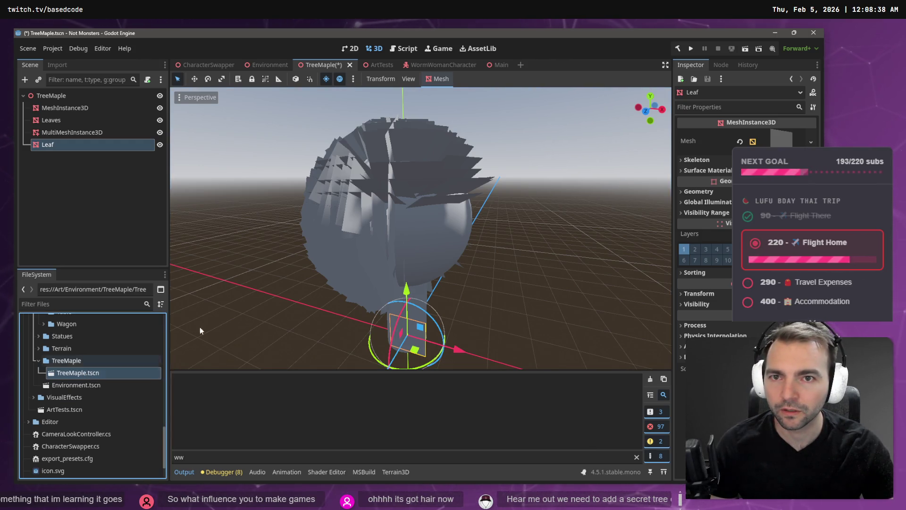
{"action": "key", "text": "ctrl+s"}
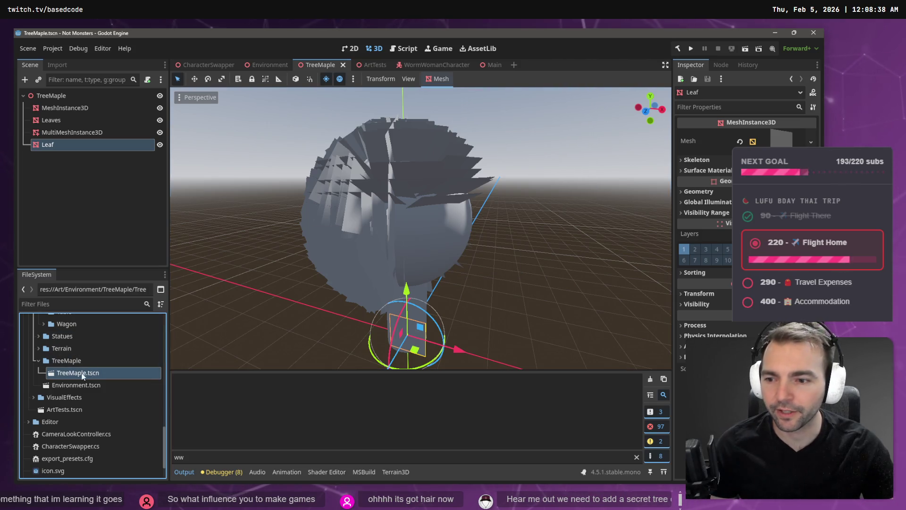
{"action": "key", "text": "F2"}
{"action": "type", "text": "1"}
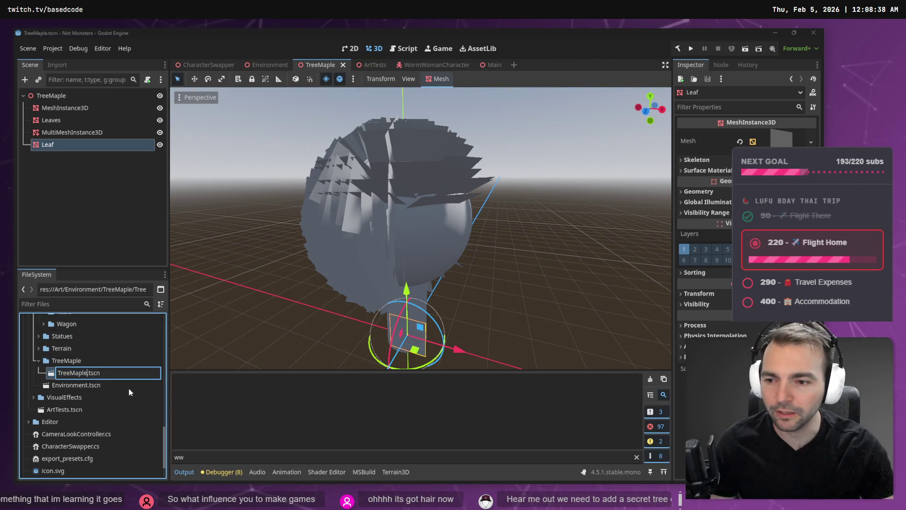
{"action": "key", "text": "Return"}
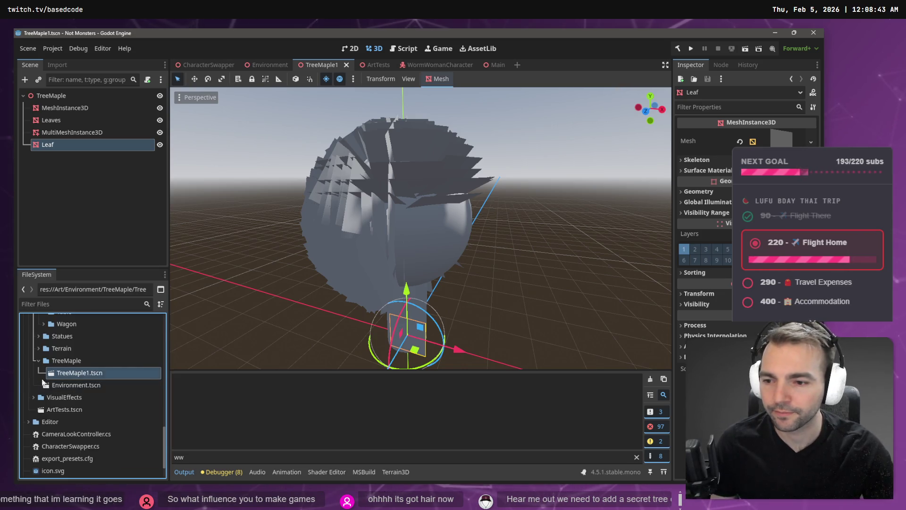
Delete the MeshInstance3D and Leaves nodes, leaving the MultiMeshInstance3D node.
{"action": "left_click", "coordinate": [413, 205]}
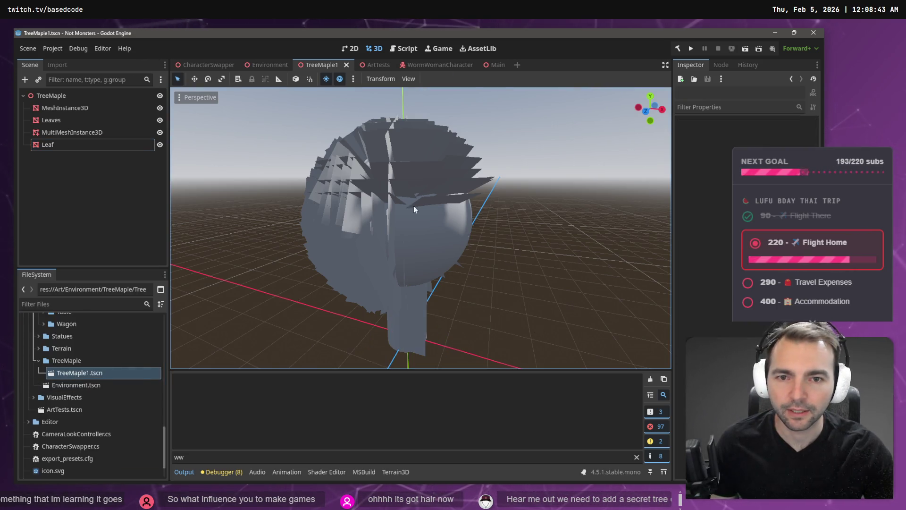
{"action": "left_click", "coordinate": [74, 112]}
{"action": "left_click", "coordinate": [76, 131]}
{"action": "left_click", "coordinate": [79, 120]}
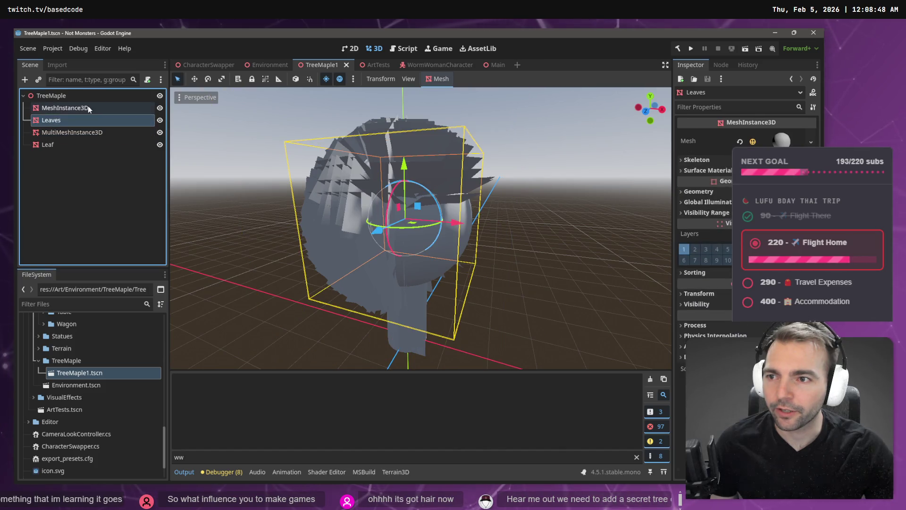
{"action": "left_click", "coordinate": [70, 134]}
{"action": "left_click", "coordinate": [74, 120]}
{"action": "left_click", "coordinate": [78, 109], "text": "shift"}
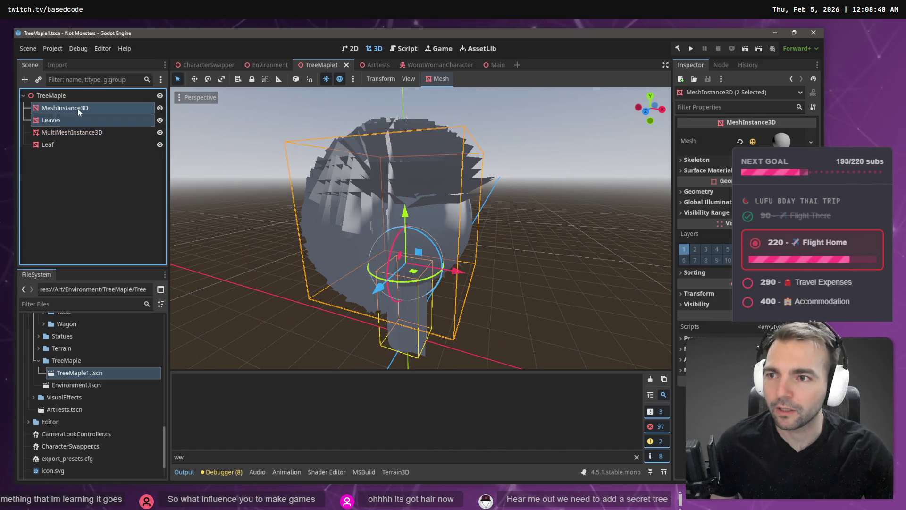
{"action": "key", "text": "Delete"}
{"action": "key", "text": "Return"}
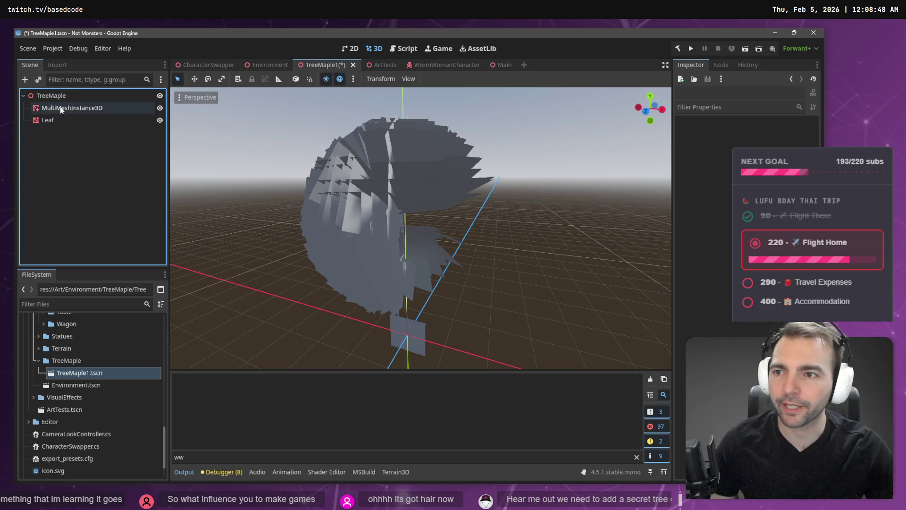
{"action": "left_click", "coordinate": [60, 107]}
{"action": "left_click", "coordinate": [60, 98]}
{"action": "left_click", "coordinate": [66, 108]}
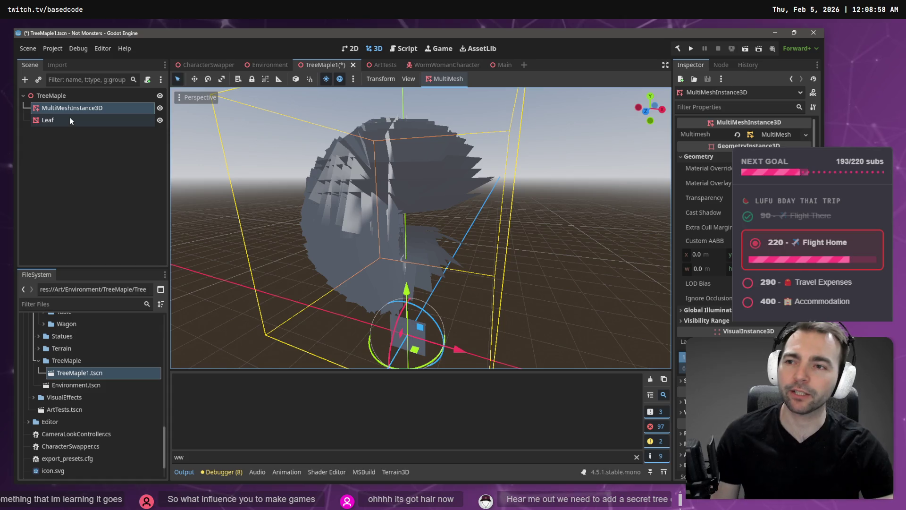
{"action": "key", "text": "alt+Tab"}
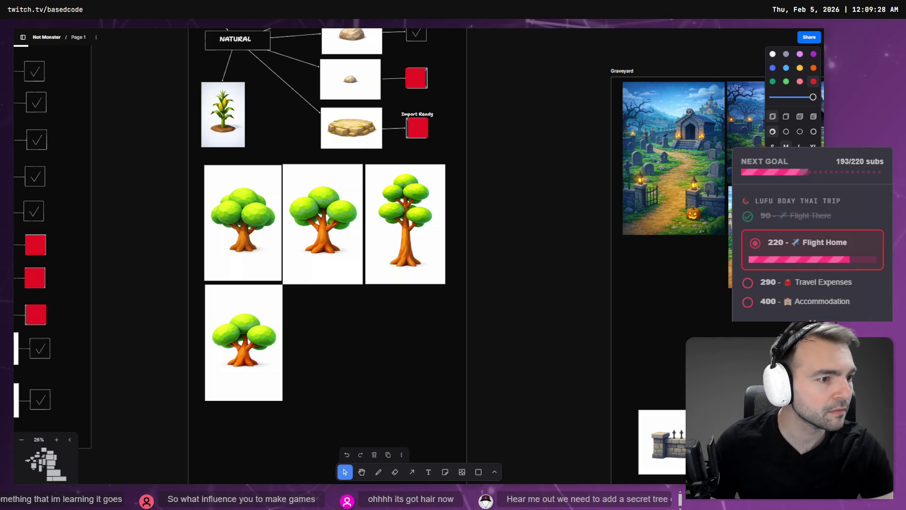
Start a new General file in Blender, discarding the character scene without saving.
{"action": "key", "text": "alt+Tab"}
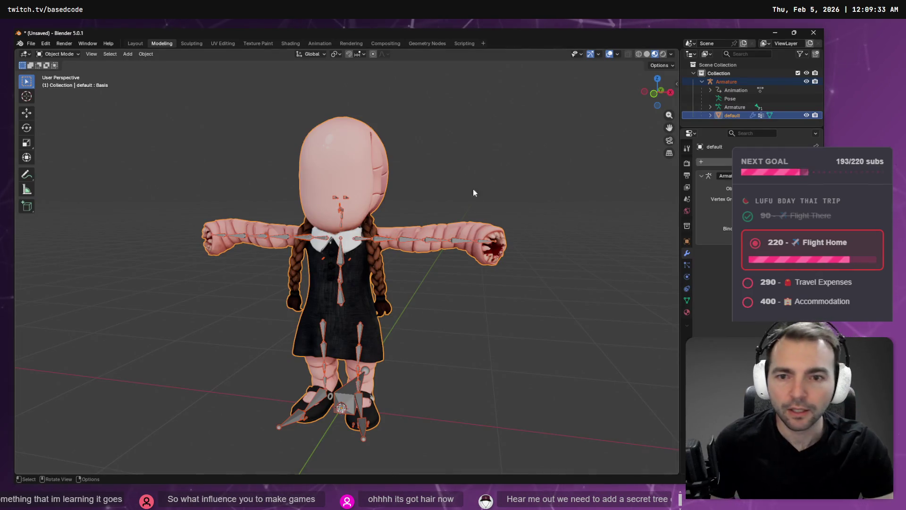
{"action": "left_click", "coordinate": [31, 43]}
{"action": "mouse_move", "coordinate": [40, 54]}
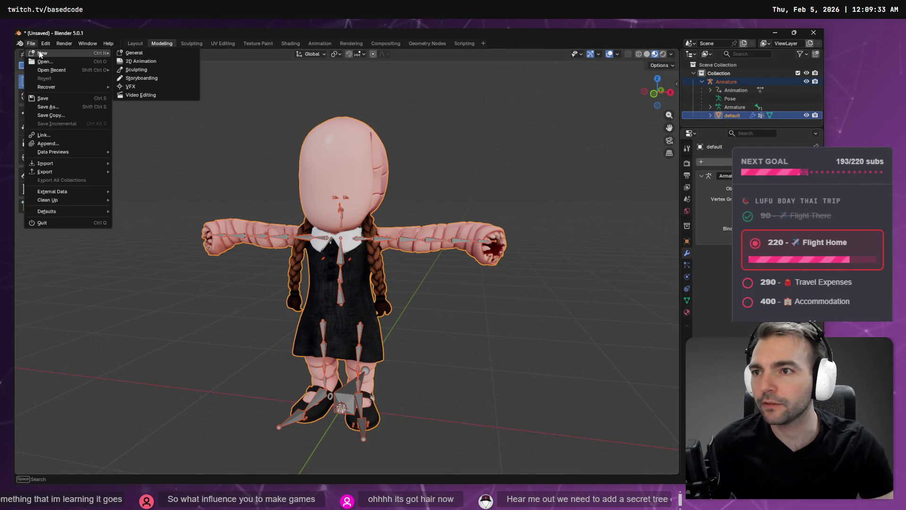
{"action": "left_click", "coordinate": [158, 51]}
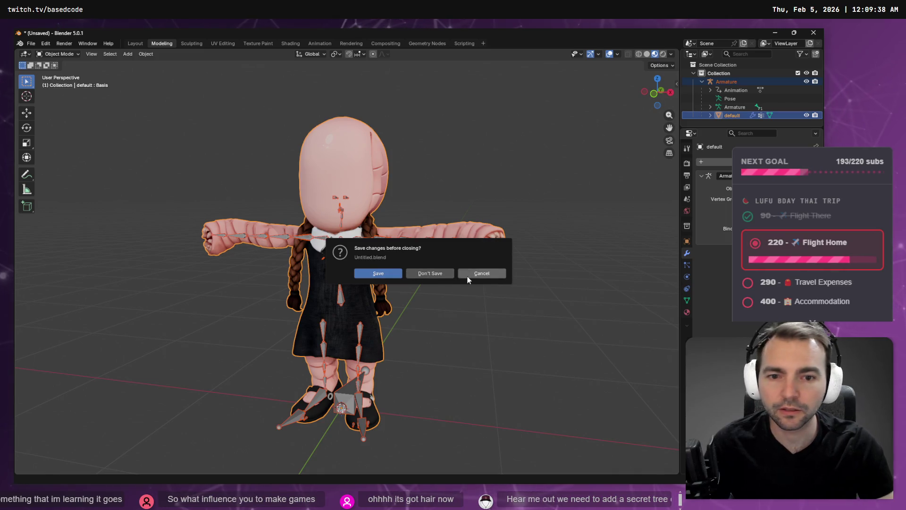
{"action": "left_click", "coordinate": [432, 275]}
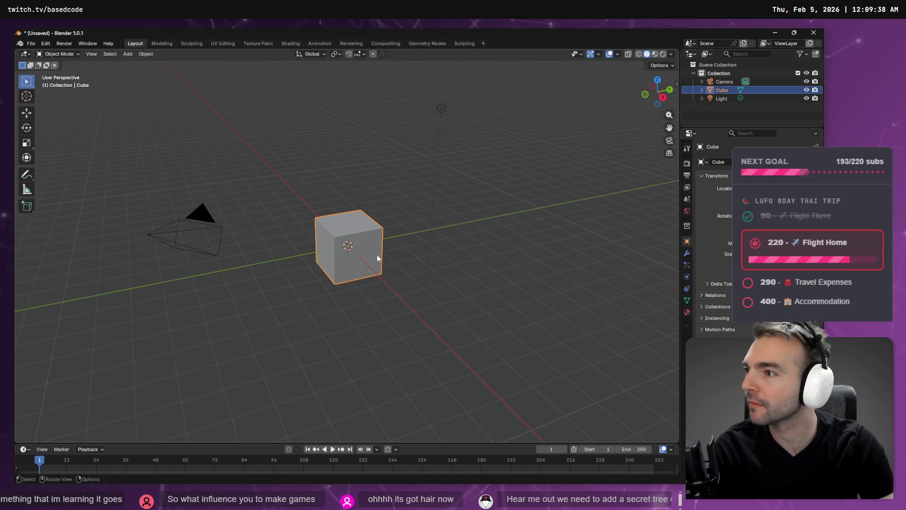
Delete the default cube, light and camera from the scene.
{"action": "left_click", "coordinate": [397, 219]}
{"action": "left_click", "coordinate": [361, 247]}
{"action": "key", "text": "Delete"}
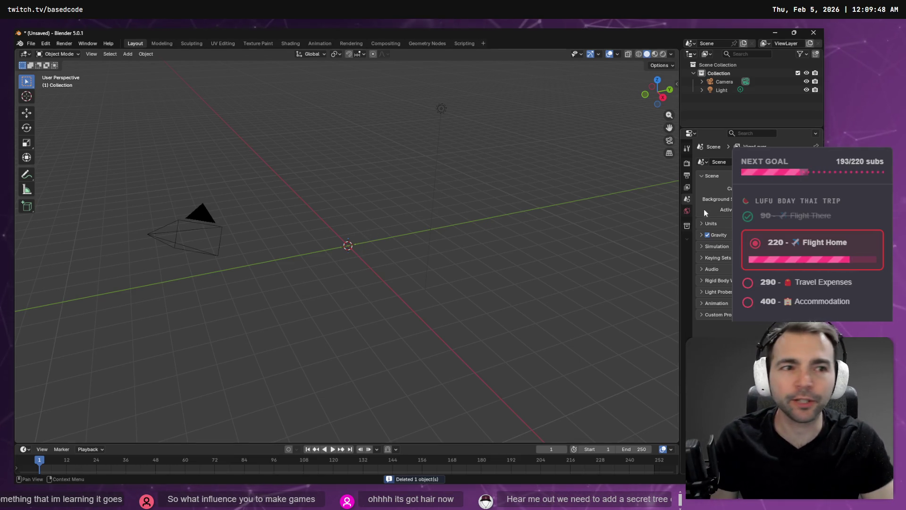
{"action": "left_click", "coordinate": [724, 90]}
{"action": "key", "text": "Delete"}
{"action": "left_click", "coordinate": [724, 83]}
{"action": "key", "text": "Delete"}
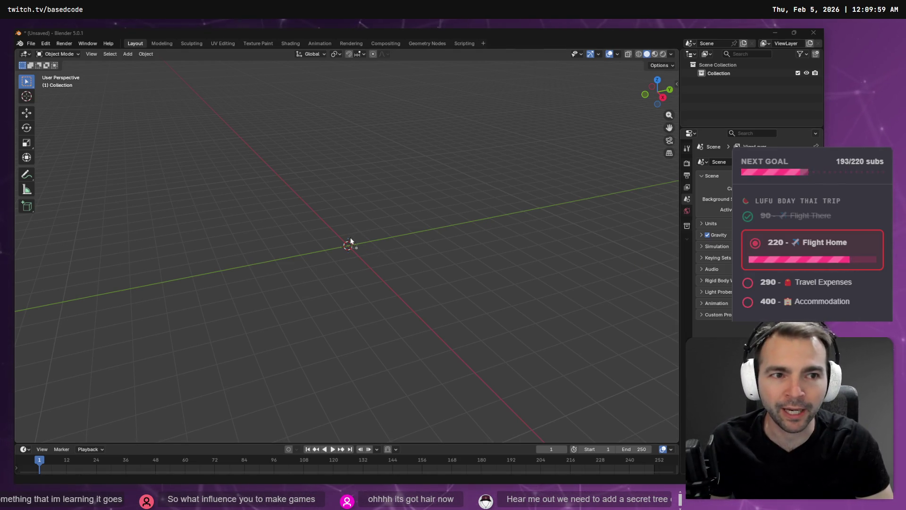
Import the TreeMaple1.obj tree into the scene and select the tree object.
{"action": "left_click_drag", "start_coordinate": [351, 241], "coordinate": [351, 241]}
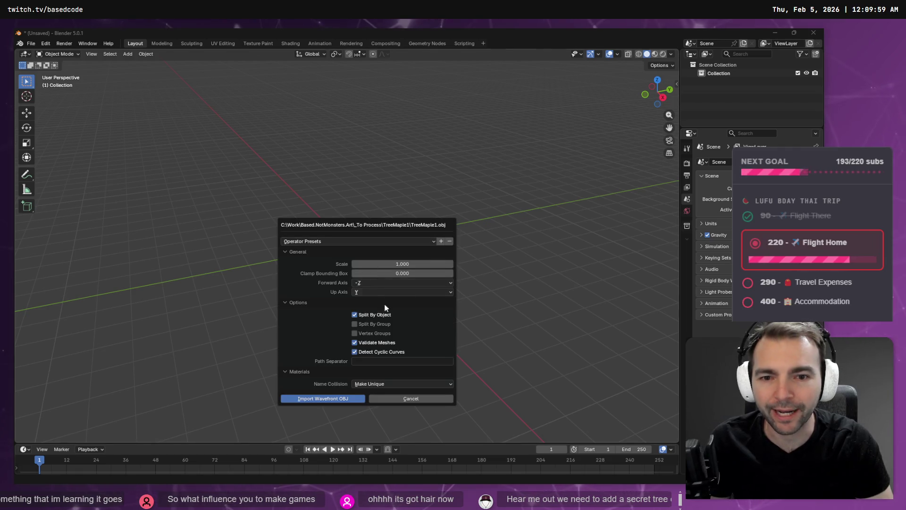
{"action": "left_click", "coordinate": [335, 399]}
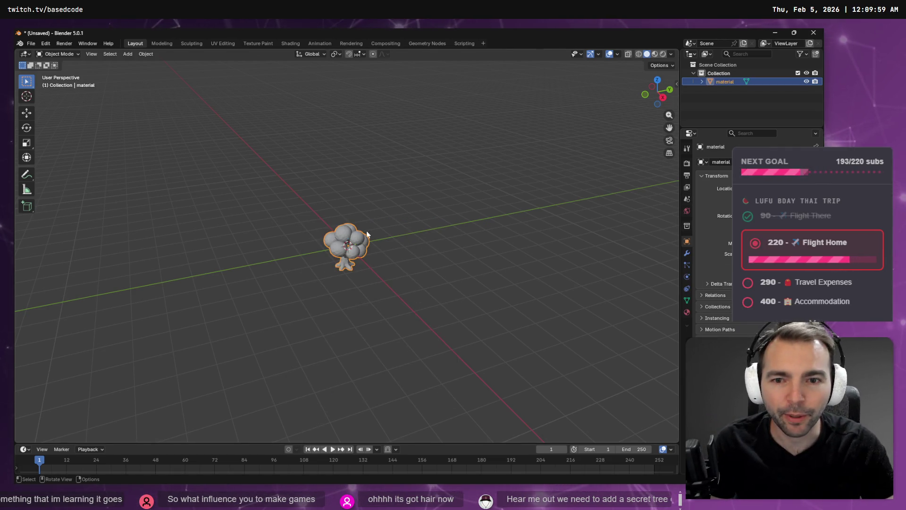
{"action": "key", "text": "w"}
{"action": "right_click", "coordinate": [353, 246]}
{"action": "left_click", "coordinate": [405, 224]}
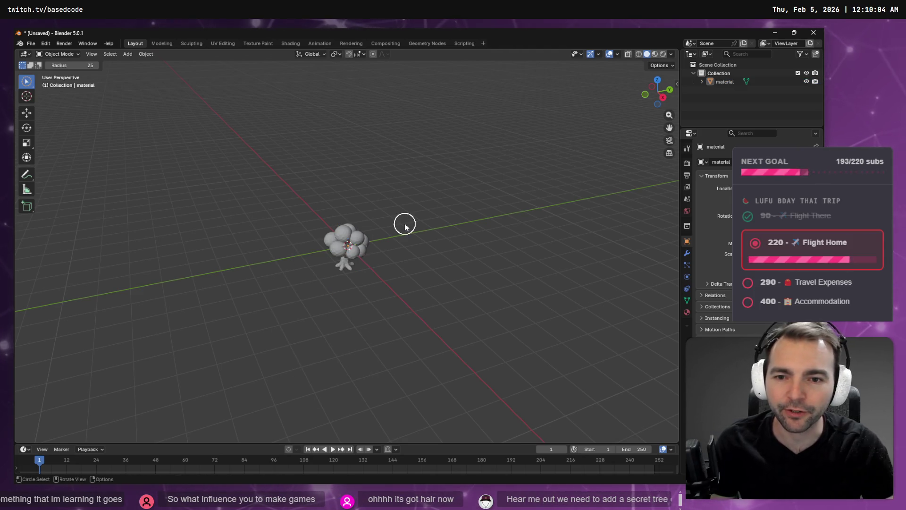
{"action": "key", "text": "Tab"}
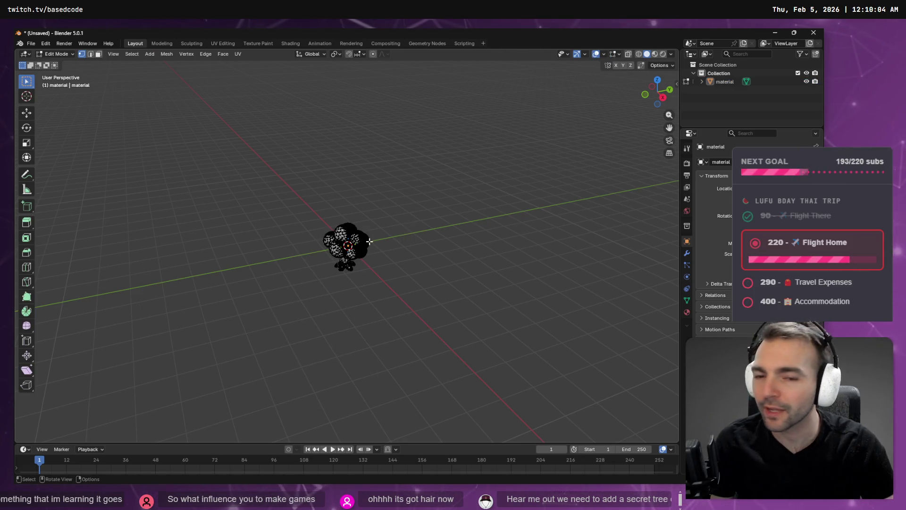
{"action": "key", "text": "Tab"}
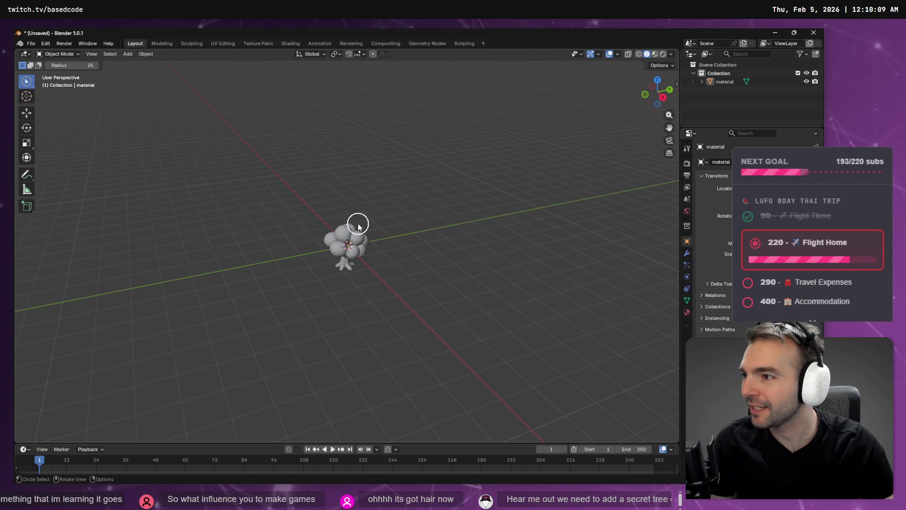
{"action": "left_click", "coordinate": [735, 84]}
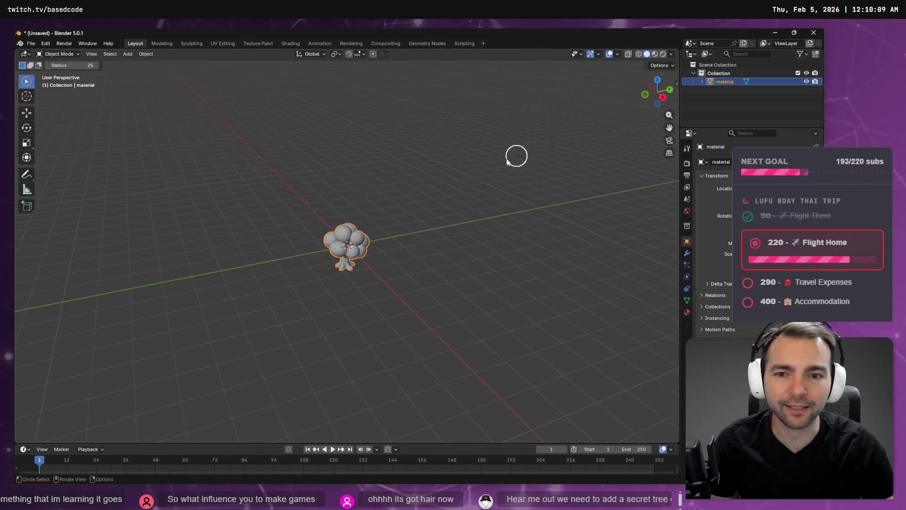
In Edit Mode, select the whole tree mesh and raise it so its base rests at the origin.
{"action": "key", "text": "Tab"}
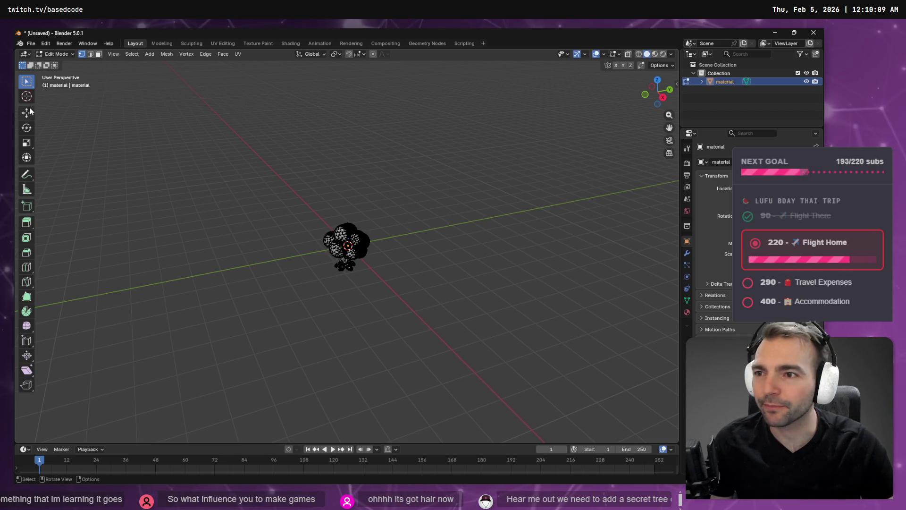
{"action": "left_click", "coordinate": [27, 112]}
{"action": "key", "text": "a"}
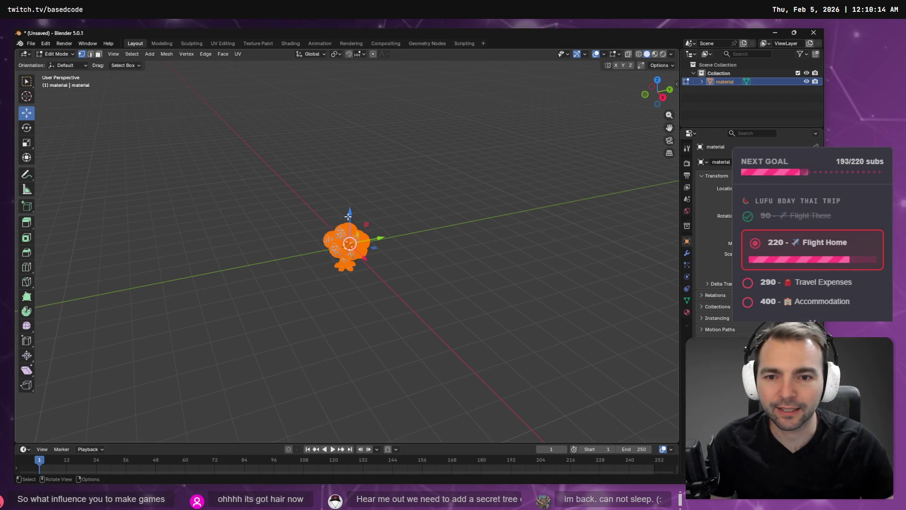
{"action": "mouse_move", "coordinate": [349, 216]}
{"action": "left_mouse_down"}
{"action": "mouse_move", "coordinate": [353, 155]}
{"action": "mouse_move", "coordinate": [356, 179]}
{"action": "left_mouse_up"}
{"action": "scroll", "coordinate": [379, 259], "scroll_direction": "up", "scroll_amount": 8}
{"action": "middle_click_drag", "start_coordinate": [397, 226], "coordinate": [421, 211]}
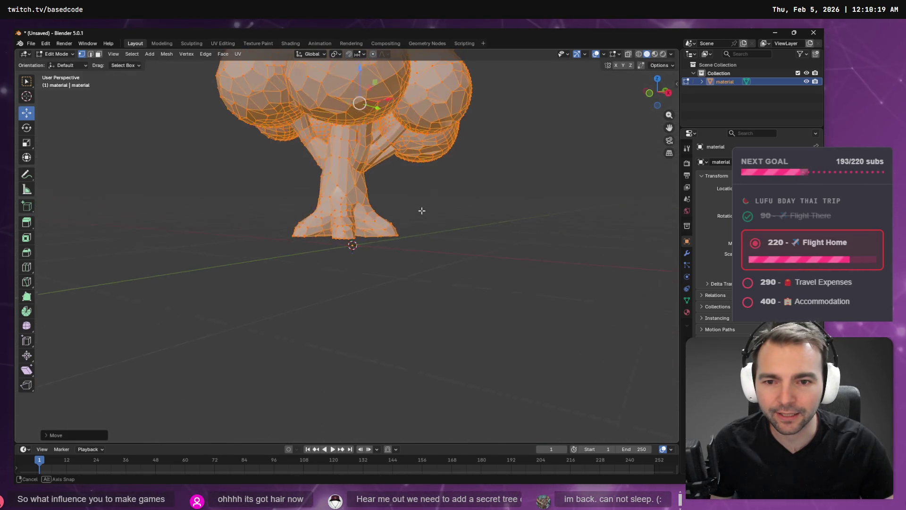
{"action": "scroll", "coordinate": [421, 210], "scroll_direction": "down", "scroll_amount": 3}
{"action": "left_click_drag", "start_coordinate": [358, 113], "coordinate": [357, 115]}
{"action": "scroll", "coordinate": [429, 142], "scroll_direction": "up", "scroll_amount": 2}
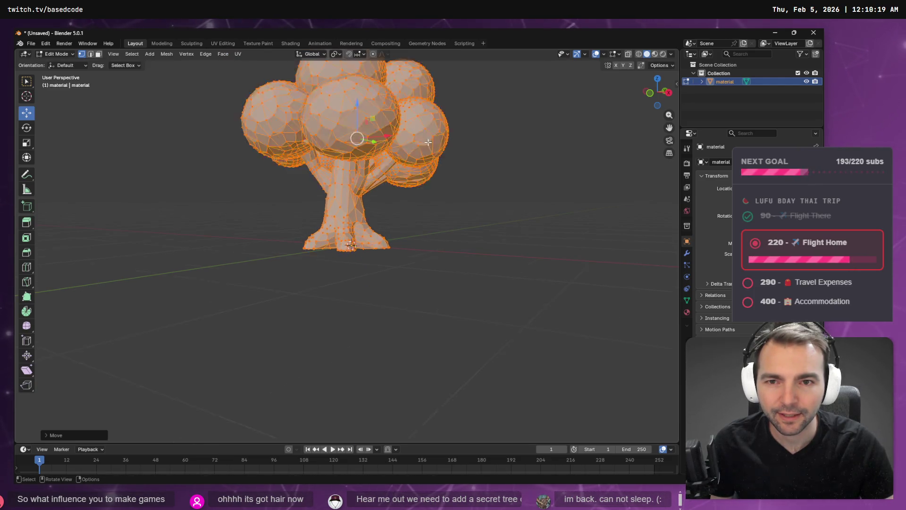
{"action": "scroll", "coordinate": [429, 142], "scroll_direction": "up", "scroll_amount": 3}
{"action": "mouse_move", "coordinate": [434, 161]}
{"action": "middle_mouse_down"}
{"action": "mouse_move", "coordinate": [468, 238]}
{"action": "mouse_move", "coordinate": [497, 249]}
{"action": "mouse_move", "coordinate": [475, 310]}
{"action": "mouse_move", "coordinate": [482, 225]}
{"action": "mouse_move", "coordinate": [491, 285]}
{"action": "middle_mouse_up"}
In a side orthographic view, box-select the vertices at the bottom of the trunk.
{"action": "key", "text": "b"}
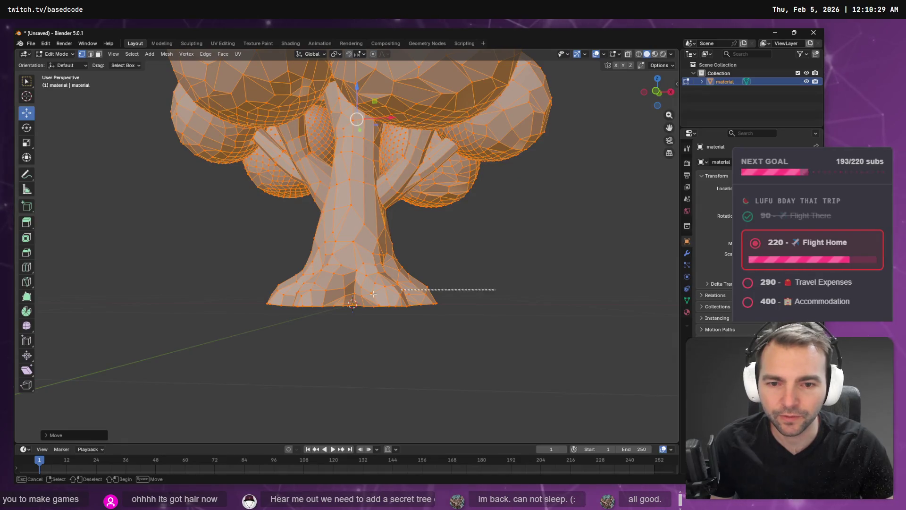
{"action": "left_click_drag", "start_coordinate": [373, 294], "coordinate": [519, 282]}
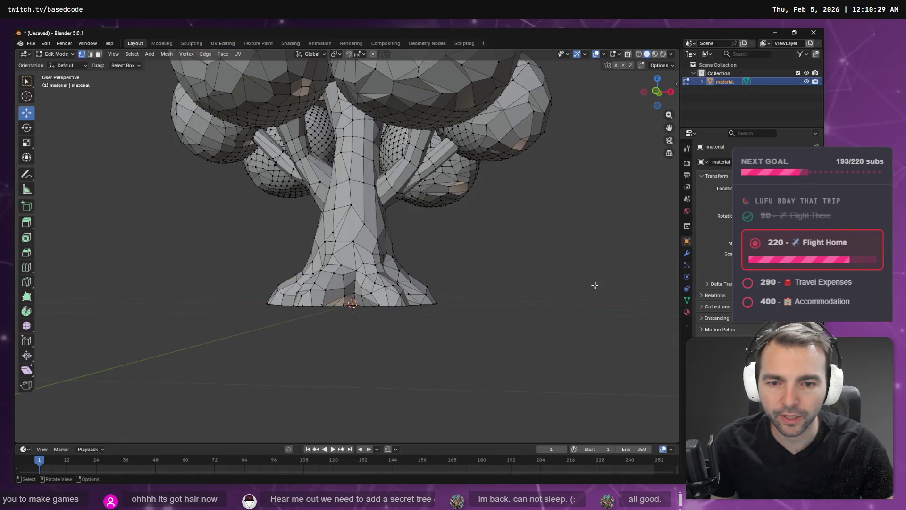
{"action": "left_click", "coordinate": [671, 91]}
{"action": "left_click_drag", "start_coordinate": [419, 348], "coordinate": [208, 300]}
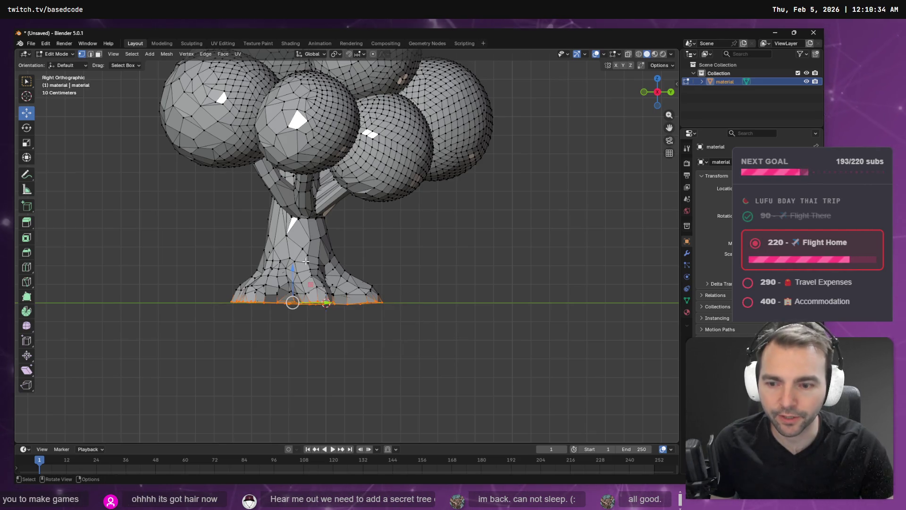
Grow the selection with Select More up through the trunk into the branch bases.
{"action": "key", "text": "F3"}
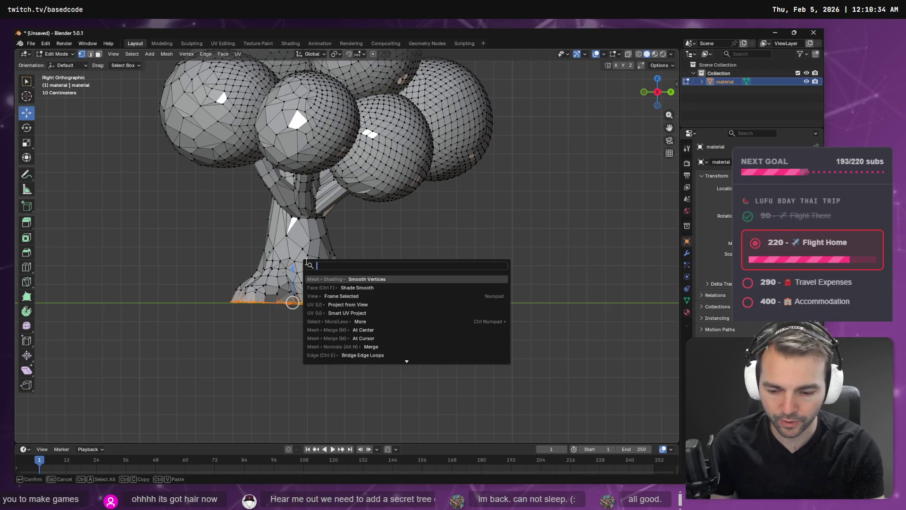
{"action": "type", "text": "more"}
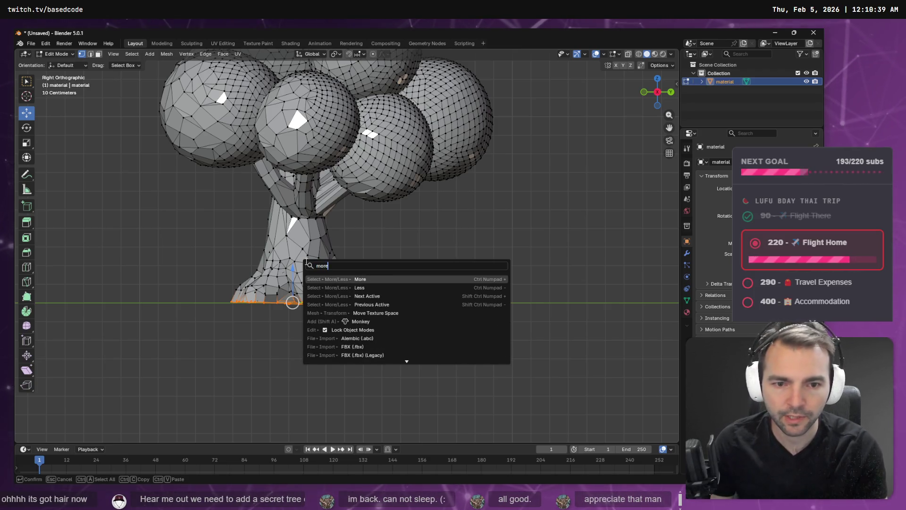
{"action": "key", "text": "Return"}
{"action": "key", "text": "ctrl+KP_Add"}
{"action": "key", "text": "ctrl+KP_Add"}
{"action": "key", "text": "ctrl+KP_Add"}
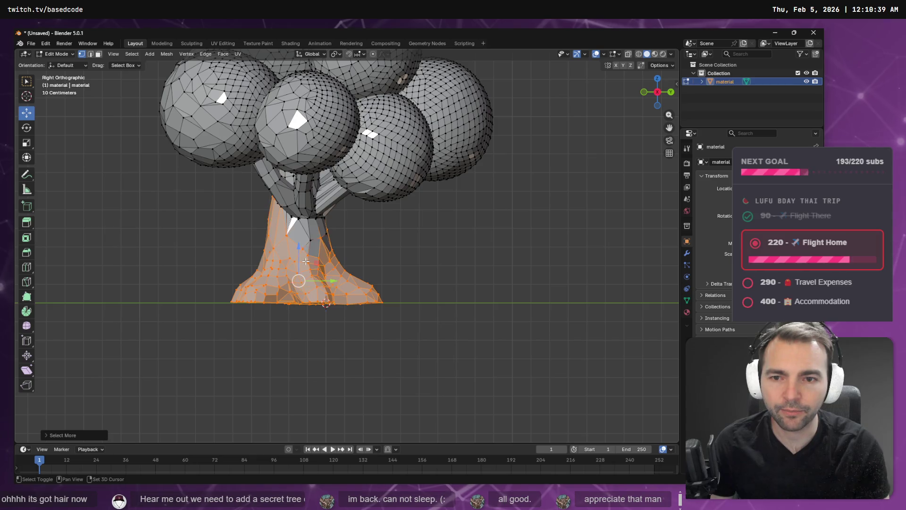
{"action": "key", "text": "ctrl+KP_Add"}
{"action": "key", "text": "ctrl+KP_Add"}
{"action": "key", "text": "ctrl+KP_Add"}
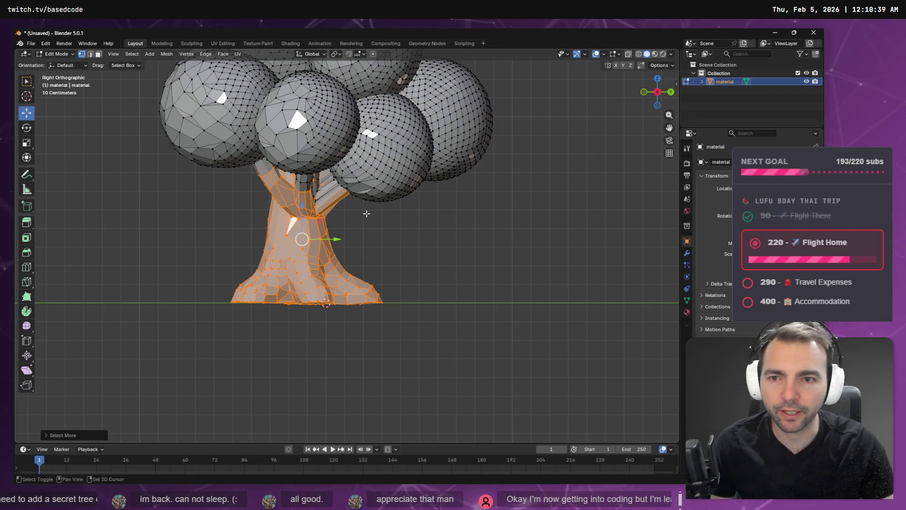
{"action": "mouse_move", "coordinate": [366, 213]}
{"action": "middle_mouse_down"}
{"action": "mouse_move", "coordinate": [482, 177]}
{"action": "mouse_move", "coordinate": [503, 182]}
{"action": "mouse_move", "coordinate": [495, 178]}
{"action": "middle_mouse_up"}
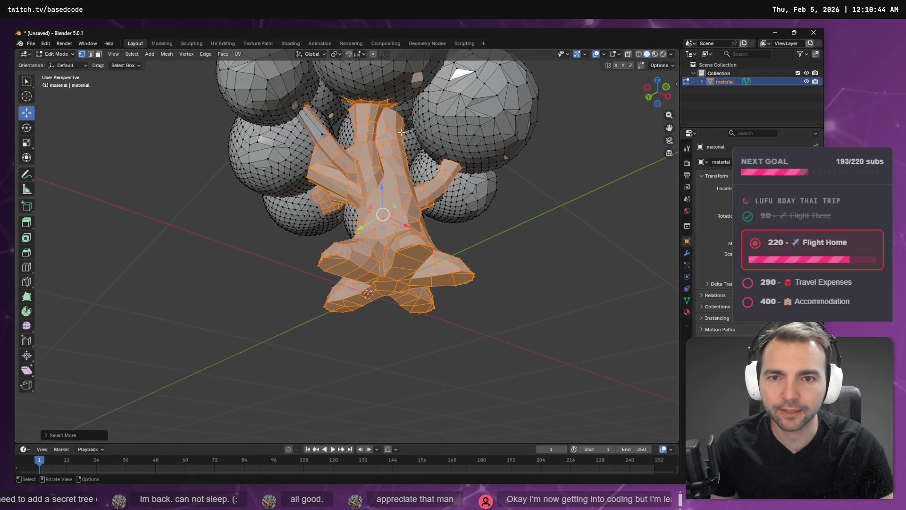
{"action": "mouse_move", "coordinate": [416, 106]}
{"action": "middle_mouse_down"}
{"action": "mouse_move", "coordinate": [475, 237]}
{"action": "mouse_move", "coordinate": [543, 239]}
{"action": "mouse_move", "coordinate": [557, 202]}
{"action": "mouse_move", "coordinate": [263, 259]}
{"action": "mouse_move", "coordinate": [246, 252]}
{"action": "middle_mouse_up"}
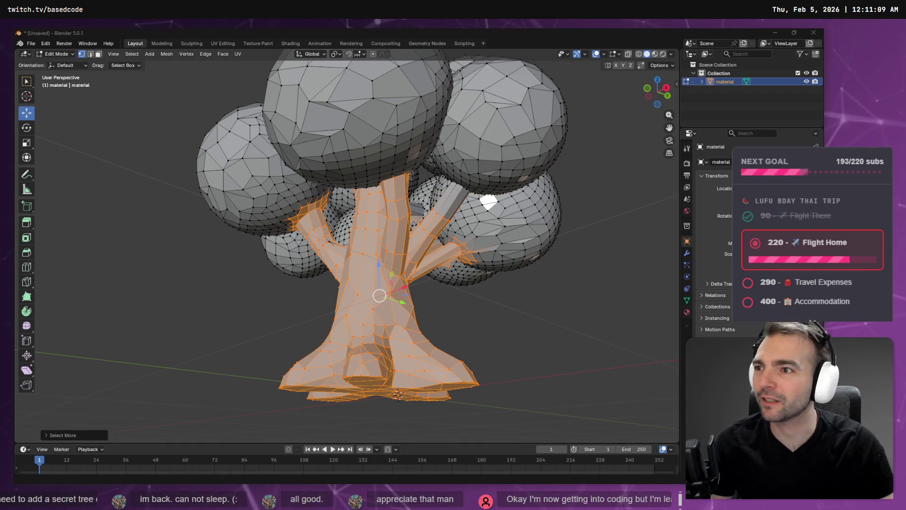
{"action": "key", "text": "alt+Tab"}
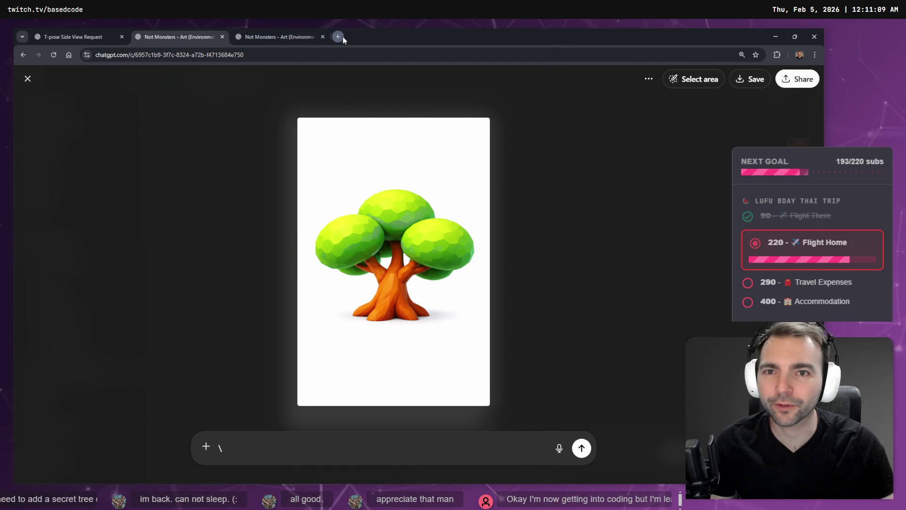
Close the stray new tab and the T-pose Side View Request tab, returning to the tree image.
{"action": "left_click", "coordinate": [338, 36]}
{"action": "key", "text": "ctrl+w"}
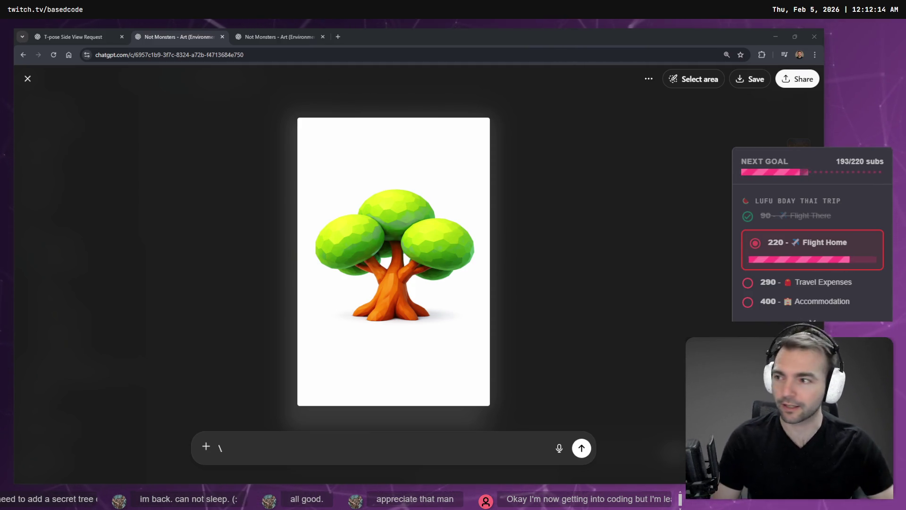
{"action": "left_click", "coordinate": [113, 33]}
{"action": "left_click", "coordinate": [259, 41]}
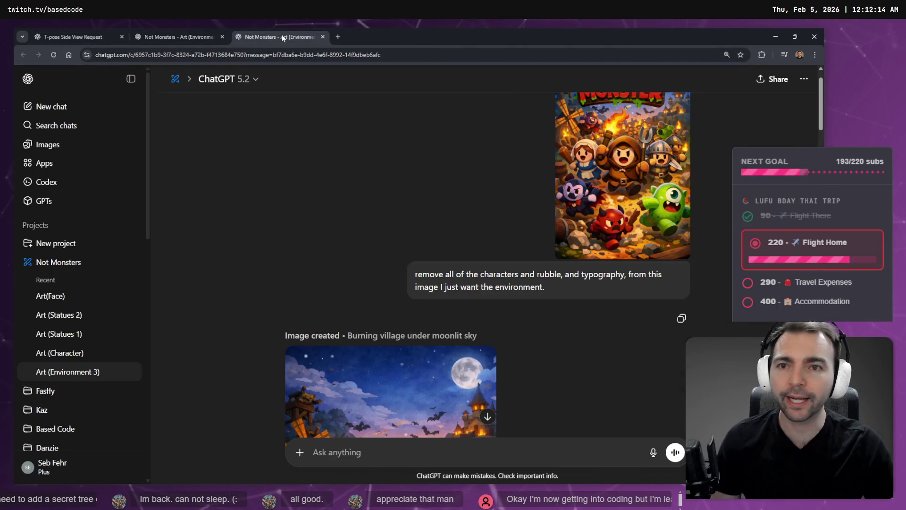
{"action": "left_click", "coordinate": [54, 29]}
{"action": "middle_click", "coordinate": [59, 30]}
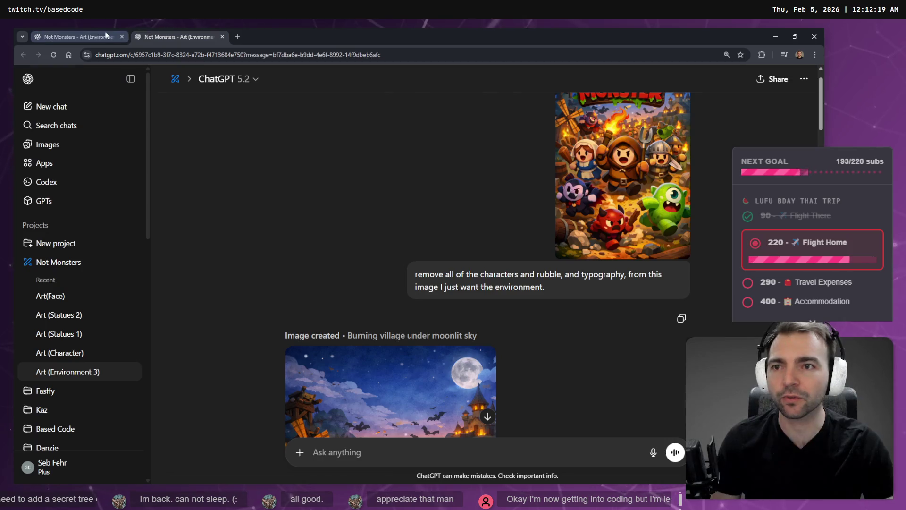
{"action": "left_click", "coordinate": [106, 35]}
Back in Blender, switch to the Select Circle tool and orbit around the branch junction.
{"action": "left_click", "coordinate": [782, 38]}
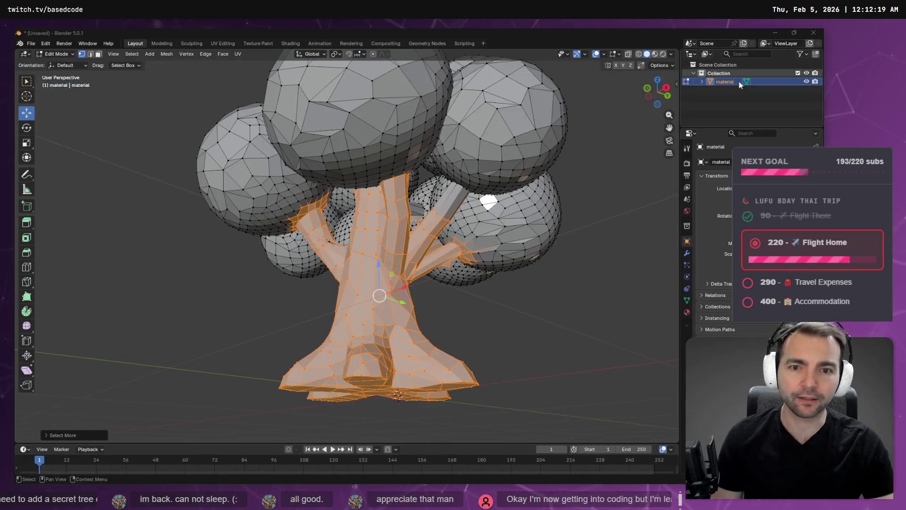
{"action": "mouse_move", "coordinate": [433, 214]}
{"action": "middle_mouse_down"}
{"action": "mouse_move", "coordinate": [467, 156]}
{"action": "mouse_move", "coordinate": [500, 222]}
{"action": "mouse_move", "coordinate": [552, 241]}
{"action": "mouse_move", "coordinate": [500, 182]}
{"action": "mouse_move", "coordinate": [366, 235]}
{"action": "mouse_move", "coordinate": [422, 226]}
{"action": "mouse_move", "coordinate": [439, 212]}
{"action": "mouse_move", "coordinate": [422, 214]}
{"action": "middle_mouse_up"}
{"action": "scroll", "coordinate": [469, 211], "scroll_direction": "up", "scroll_amount": 4}
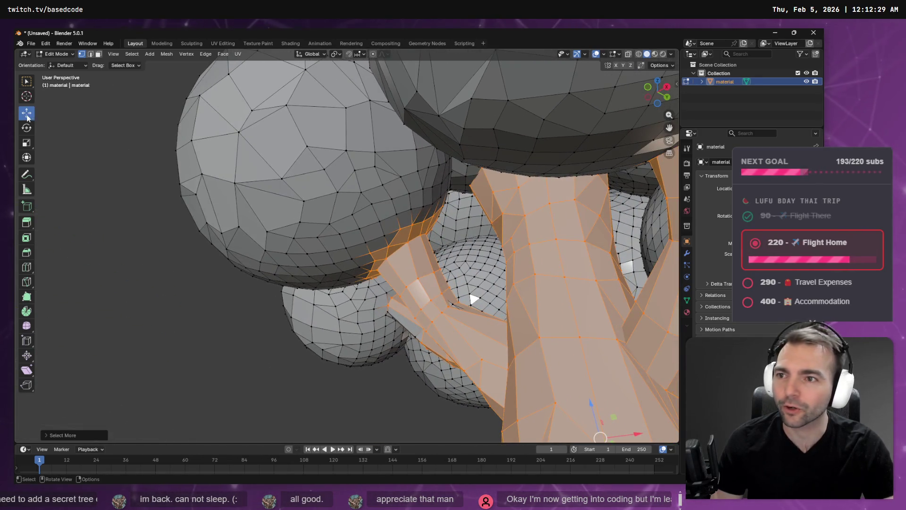
{"action": "left_click", "coordinate": [26, 81]}
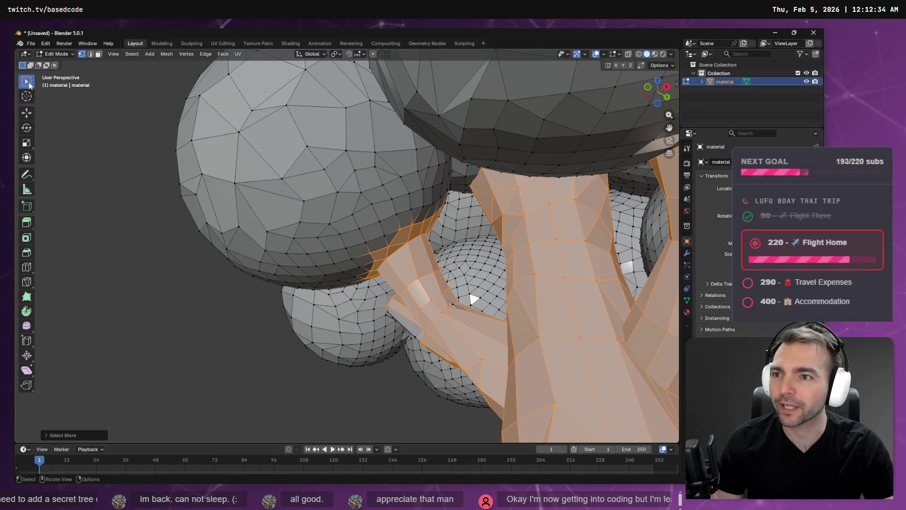
{"action": "left_click", "coordinate": [63, 119]}
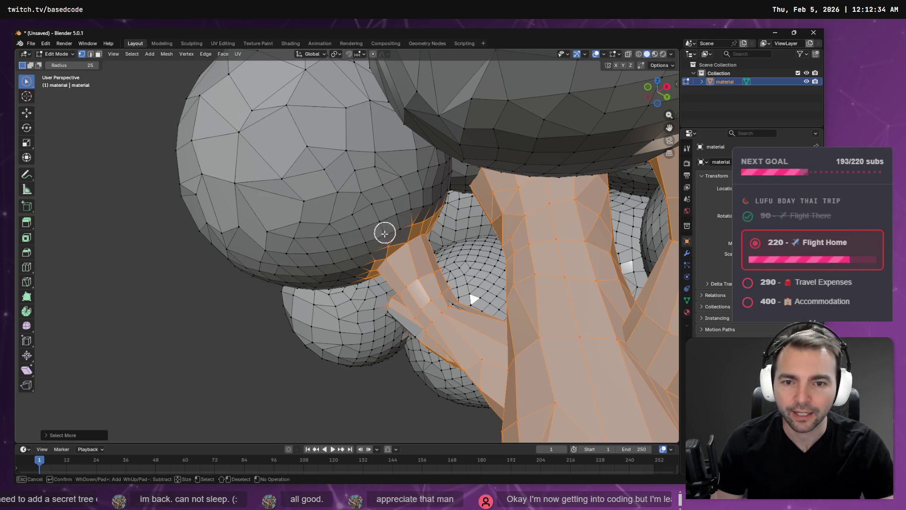
{"action": "left_click_drag", "start_coordinate": [364, 296], "coordinate": [396, 219]}
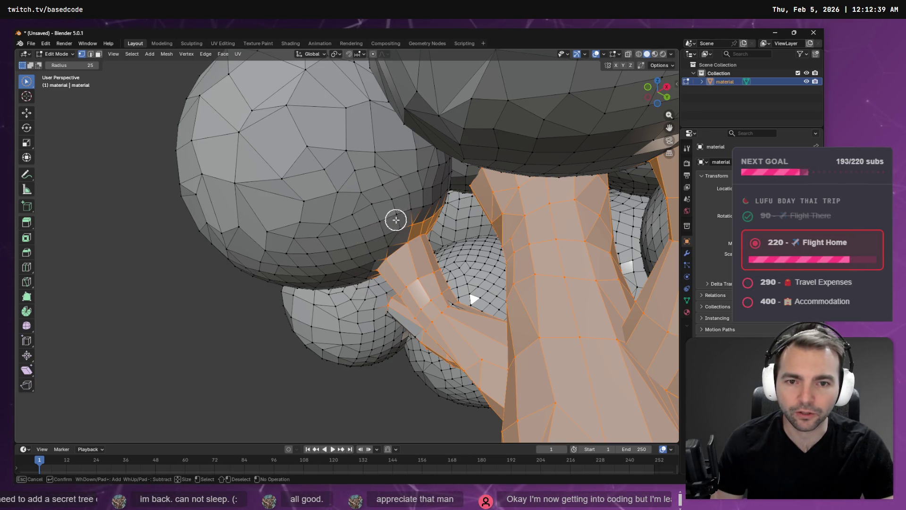
{"action": "mouse_move", "coordinate": [439, 206]}
{"action": "middle_mouse_down"}
{"action": "mouse_move", "coordinate": [312, 217]}
{"action": "mouse_move", "coordinate": [293, 206]}
{"action": "mouse_move", "coordinate": [599, 134]}
{"action": "middle_mouse_up"}
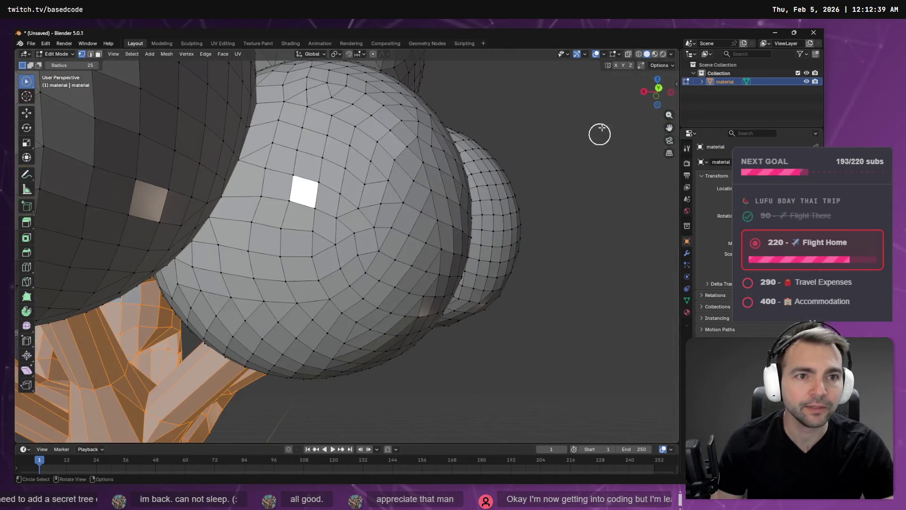
{"action": "left_click", "coordinate": [627, 55]}
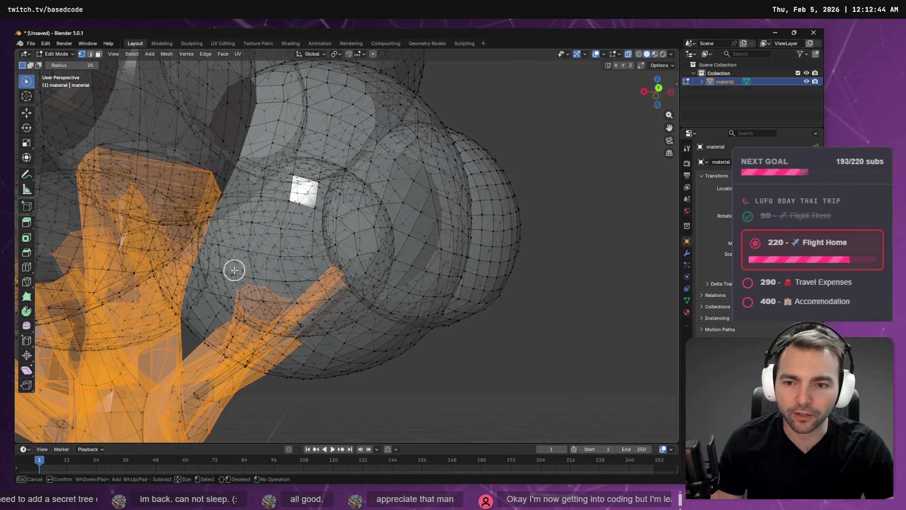
{"action": "mouse_move", "coordinate": [232, 269]}
{"action": "middle_mouse_down"}
{"action": "mouse_move", "coordinate": [324, 292]}
{"action": "mouse_move", "coordinate": [278, 271]}
{"action": "mouse_move", "coordinate": [326, 305]}
{"action": "mouse_move", "coordinate": [318, 307]}
{"action": "mouse_move", "coordinate": [352, 320]}
{"action": "mouse_move", "coordinate": [336, 323]}
{"action": "mouse_move", "coordinate": [346, 333]}
{"action": "mouse_move", "coordinate": [253, 370]}
{"action": "mouse_move", "coordinate": [298, 378]}
{"action": "mouse_move", "coordinate": [324, 378]}
{"action": "mouse_move", "coordinate": [197, 363]}
{"action": "mouse_move", "coordinate": [427, 295]}
{"action": "mouse_move", "coordinate": [502, 295]}
{"action": "mouse_move", "coordinate": [443, 279]}
{"action": "mouse_move", "coordinate": [431, 288]}
{"action": "mouse_move", "coordinate": [459, 287]}
{"action": "middle_mouse_up"}
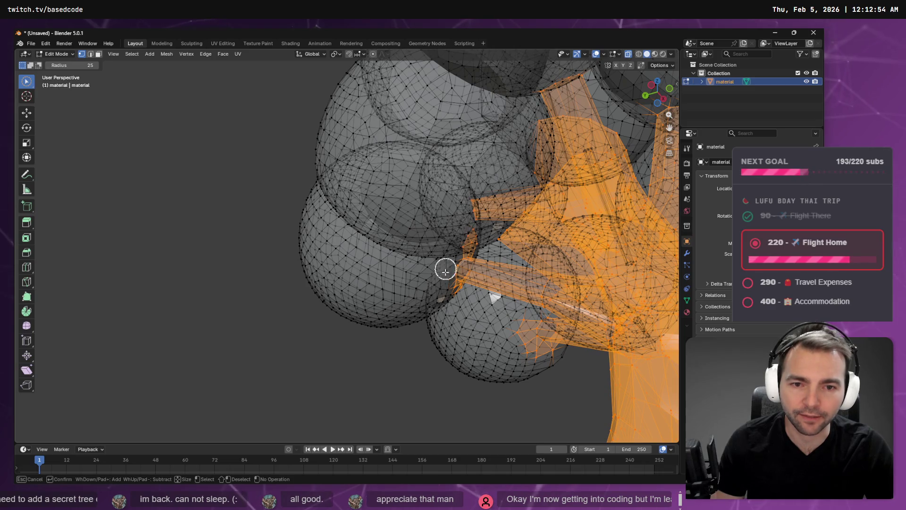
{"action": "mouse_move", "coordinate": [461, 236]}
{"action": "middle_mouse_down"}
{"action": "mouse_move", "coordinate": [441, 300]}
{"action": "mouse_move", "coordinate": [376, 319]}
{"action": "middle_mouse_up"}
{"action": "middle_click_drag", "start_coordinate": [370, 322], "coordinate": [369, 335]}
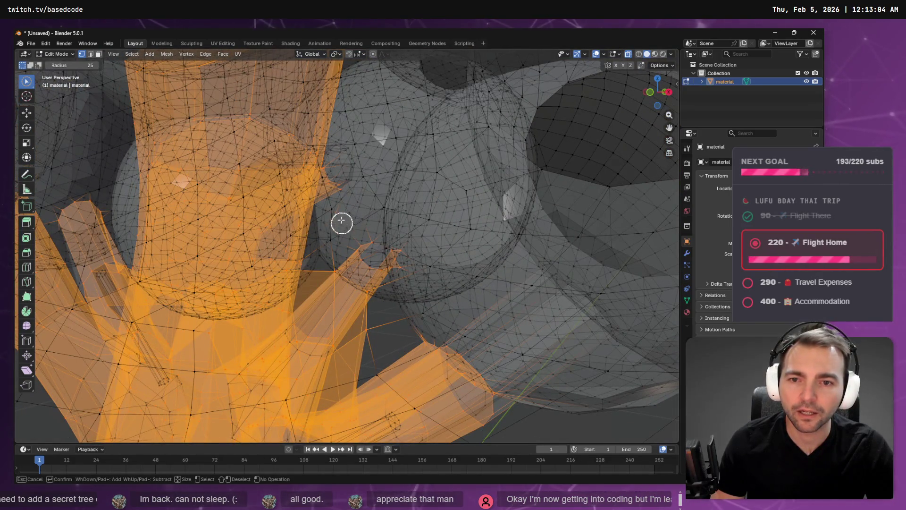
{"action": "mouse_move", "coordinate": [351, 215]}
{"action": "middle_mouse_down"}
{"action": "mouse_move", "coordinate": [447, 257]}
{"action": "mouse_move", "coordinate": [449, 222]}
{"action": "mouse_move", "coordinate": [427, 181]}
{"action": "mouse_move", "coordinate": [407, 185]}
{"action": "mouse_move", "coordinate": [413, 160]}
{"action": "mouse_move", "coordinate": [480, 174]}
{"action": "mouse_move", "coordinate": [350, 192]}
{"action": "mouse_move", "coordinate": [328, 178]}
{"action": "mouse_move", "coordinate": [361, 164]}
{"action": "mouse_move", "coordinate": [384, 174]}
{"action": "mouse_move", "coordinate": [232, 187]}
{"action": "mouse_move", "coordinate": [220, 214]}
{"action": "mouse_move", "coordinate": [360, 250]}
{"action": "mouse_move", "coordinate": [423, 241]}
{"action": "mouse_move", "coordinate": [427, 256]}
{"action": "mouse_move", "coordinate": [401, 296]}
{"action": "mouse_move", "coordinate": [376, 297]}
{"action": "mouse_move", "coordinate": [391, 279]}
{"action": "mouse_move", "coordinate": [495, 328]}
{"action": "mouse_move", "coordinate": [520, 323]}
{"action": "mouse_move", "coordinate": [532, 310]}
{"action": "mouse_move", "coordinate": [533, 267]}
{"action": "mouse_move", "coordinate": [389, 289]}
{"action": "mouse_move", "coordinate": [312, 279]}
{"action": "mouse_move", "coordinate": [261, 304]}
{"action": "mouse_move", "coordinate": [377, 295]}
{"action": "mouse_move", "coordinate": [410, 350]}
{"action": "mouse_move", "coordinate": [443, 354]}
{"action": "mouse_move", "coordinate": [495, 323]}
{"action": "mouse_move", "coordinate": [354, 302]}
{"action": "mouse_move", "coordinate": [336, 314]}
{"action": "mouse_move", "coordinate": [350, 344]}
{"action": "mouse_move", "coordinate": [397, 343]}
{"action": "middle_mouse_up"}
Circle-select missed trunk faces around the branches and deselect stray faces, orbiting between strokes.
{"action": "scroll", "coordinate": [397, 343], "scroll_direction": "up", "scroll_amount": 2}
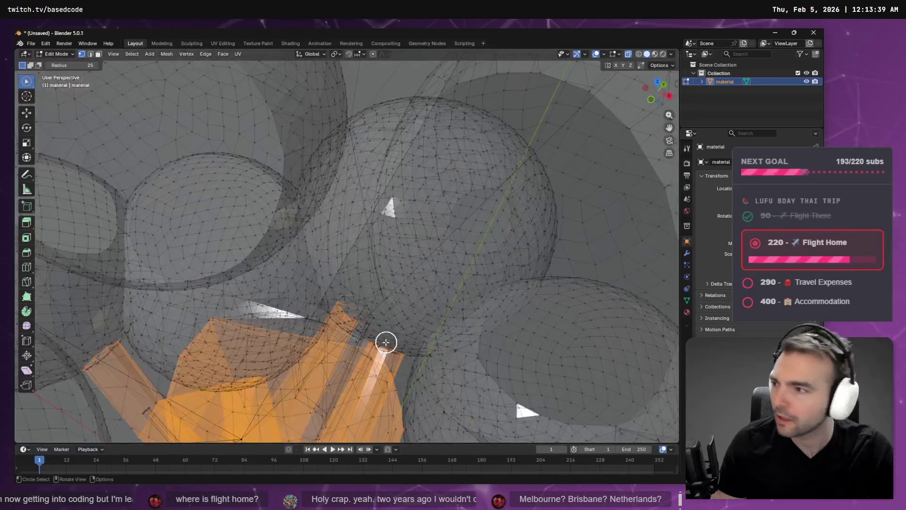
{"action": "scroll", "coordinate": [387, 340], "scroll_direction": "up", "scroll_amount": 2}
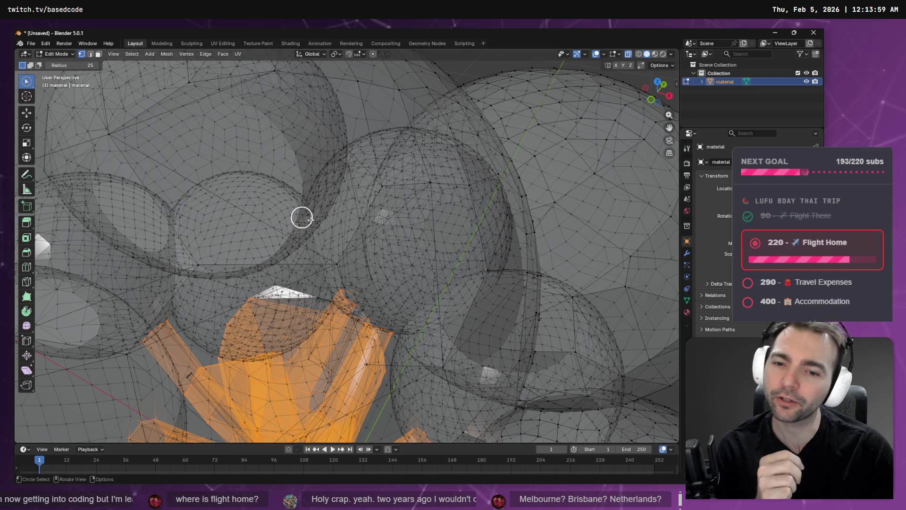
{"action": "mouse_move", "coordinate": [393, 243]}
{"action": "middle_mouse_down"}
{"action": "mouse_move", "coordinate": [391, 206]}
{"action": "mouse_move", "coordinate": [384, 215]}
{"action": "mouse_move", "coordinate": [366, 205]}
{"action": "mouse_move", "coordinate": [447, 199]}
{"action": "mouse_move", "coordinate": [447, 208]}
{"action": "mouse_move", "coordinate": [415, 225]}
{"action": "mouse_move", "coordinate": [427, 240]}
{"action": "mouse_move", "coordinate": [459, 240]}
{"action": "mouse_move", "coordinate": [463, 223]}
{"action": "mouse_move", "coordinate": [372, 174]}
{"action": "mouse_move", "coordinate": [381, 182]}
{"action": "mouse_move", "coordinate": [300, 183]}
{"action": "mouse_move", "coordinate": [324, 175]}
{"action": "mouse_move", "coordinate": [328, 131]}
{"action": "mouse_move", "coordinate": [350, 168]}
{"action": "mouse_move", "coordinate": [357, 214]}
{"action": "middle_mouse_up"}
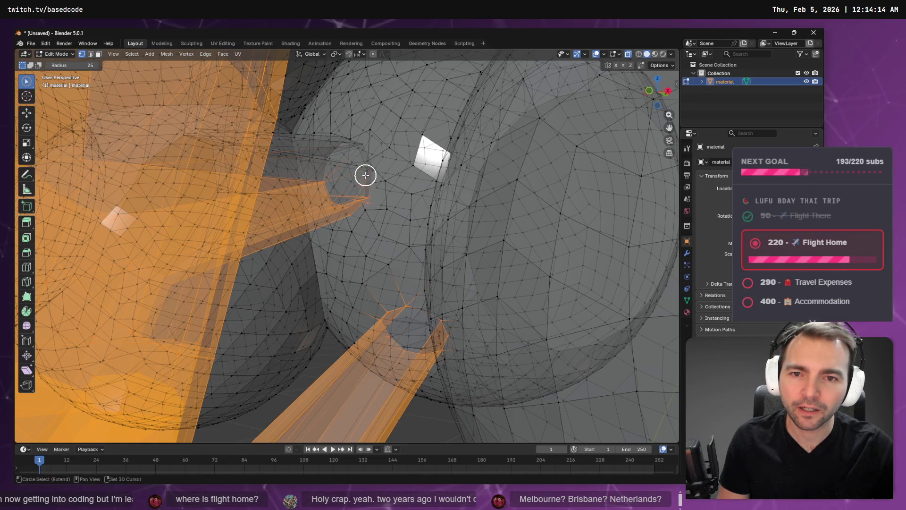
{"action": "scroll", "coordinate": [373, 170], "scroll_direction": "up", "scroll_amount": 2}
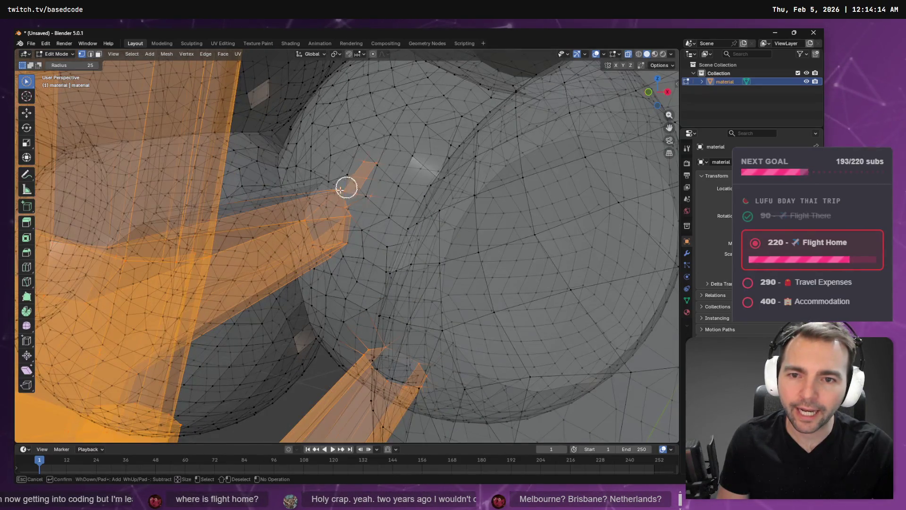
{"action": "mouse_move", "coordinate": [320, 176]}
{"action": "middle_mouse_down"}
{"action": "mouse_move", "coordinate": [317, 188]}
{"action": "mouse_move", "coordinate": [359, 194]}
{"action": "mouse_move", "coordinate": [471, 199]}
{"action": "middle_mouse_up"}
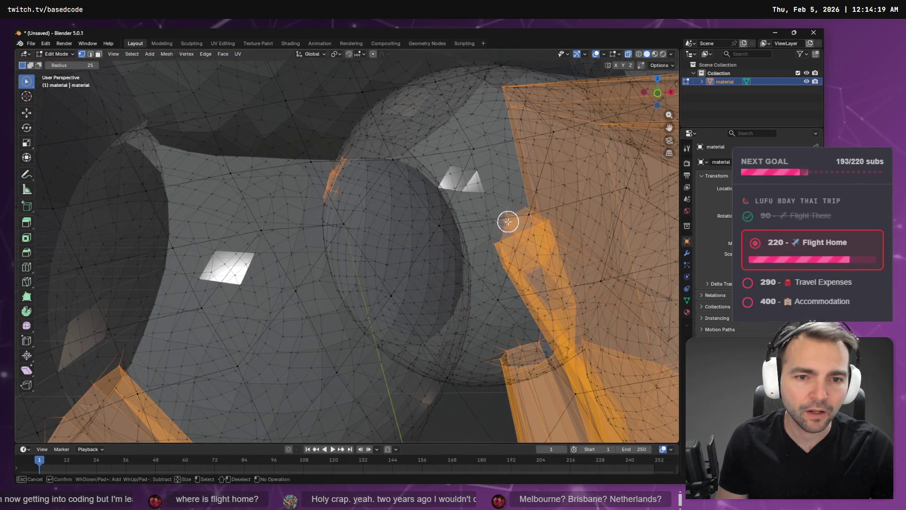
{"action": "left_click_drag", "start_coordinate": [506, 227], "coordinate": [530, 245]}
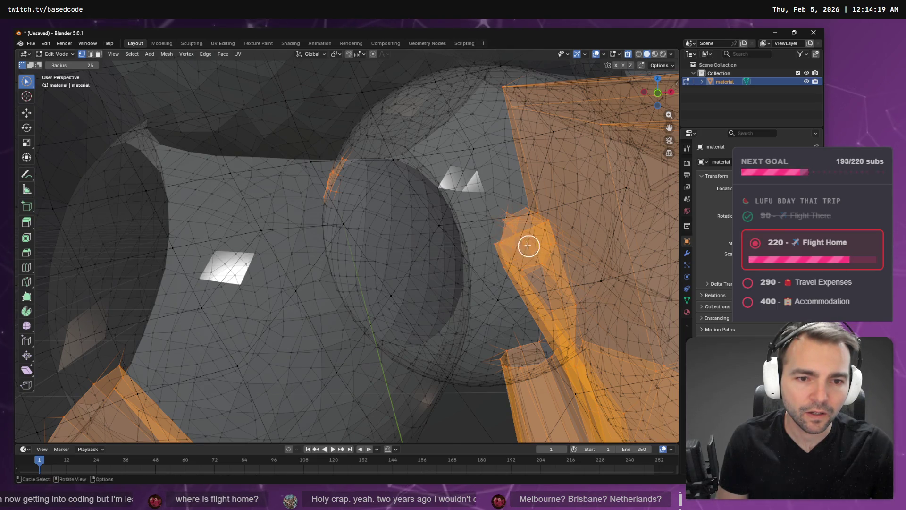
{"action": "mouse_move", "coordinate": [530, 245]}
{"action": "middle_mouse_down"}
{"action": "mouse_move", "coordinate": [478, 245]}
{"action": "mouse_move", "coordinate": [417, 217]}
{"action": "middle_mouse_up"}
{"action": "mouse_move", "coordinate": [418, 217]}
{"action": "left_mouse_down", "text": "ctrl"}
{"action": "mouse_move", "coordinate": [348, 199]}
{"action": "mouse_move", "coordinate": [313, 168]}
{"action": "mouse_move", "coordinate": [441, 228]}
{"action": "mouse_move", "coordinate": [603, 245]}
{"action": "mouse_move", "coordinate": [642, 232]}
{"action": "mouse_move", "coordinate": [597, 245]}
{"action": "left_mouse_up", "text": "ctrl"}
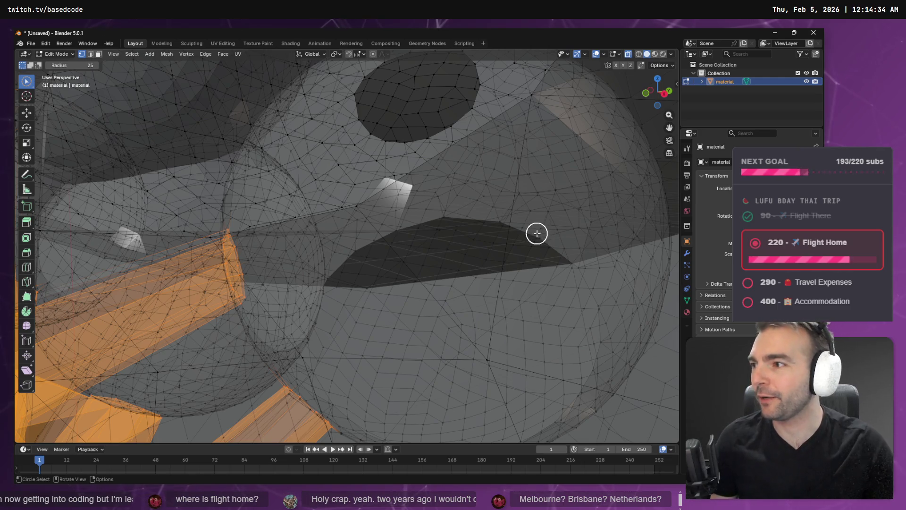
{"action": "mouse_move", "coordinate": [354, 245]}
{"action": "middle_mouse_down"}
{"action": "mouse_move", "coordinate": [446, 220]}
{"action": "mouse_move", "coordinate": [425, 213]}
{"action": "mouse_move", "coordinate": [483, 198]}
{"action": "mouse_move", "coordinate": [464, 168]}
{"action": "mouse_move", "coordinate": [467, 156]}
{"action": "mouse_move", "coordinate": [475, 161]}
{"action": "mouse_move", "coordinate": [479, 189]}
{"action": "mouse_move", "coordinate": [468, 183]}
{"action": "mouse_move", "coordinate": [463, 154]}
{"action": "mouse_move", "coordinate": [409, 170]}
{"action": "mouse_move", "coordinate": [345, 211]}
{"action": "mouse_move", "coordinate": [243, 206]}
{"action": "mouse_move", "coordinate": [265, 182]}
{"action": "mouse_move", "coordinate": [249, 170]}
{"action": "mouse_move", "coordinate": [188, 184]}
{"action": "mouse_move", "coordinate": [188, 196]}
{"action": "mouse_move", "coordinate": [355, 219]}
{"action": "mouse_move", "coordinate": [330, 200]}
{"action": "mouse_move", "coordinate": [478, 99]}
{"action": "mouse_move", "coordinate": [354, 189]}
{"action": "mouse_move", "coordinate": [384, 158]}
{"action": "mouse_move", "coordinate": [445, 200]}
{"action": "mouse_move", "coordinate": [399, 234]}
{"action": "mouse_move", "coordinate": [431, 227]}
{"action": "middle_mouse_up"}
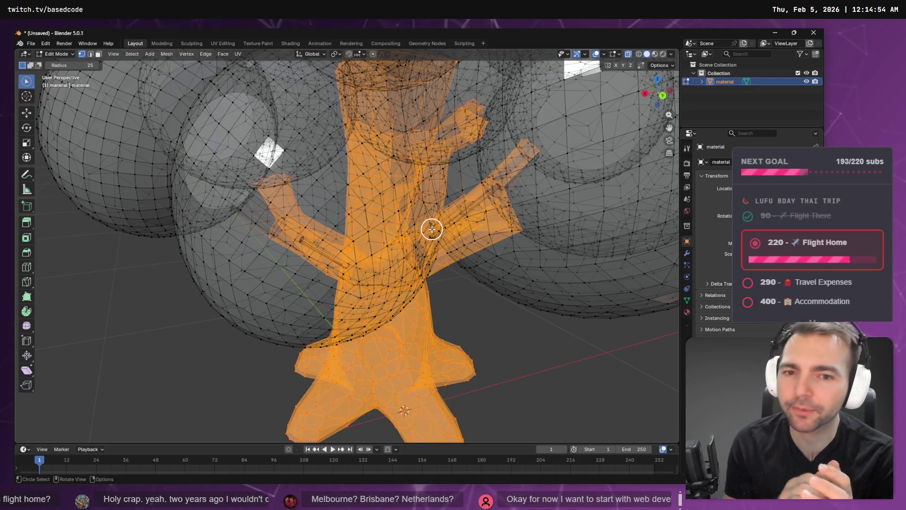
{"action": "mouse_move", "coordinate": [432, 229]}
{"action": "middle_mouse_down"}
{"action": "mouse_move", "coordinate": [399, 197]}
{"action": "mouse_move", "coordinate": [340, 210]}
{"action": "mouse_move", "coordinate": [335, 224]}
{"action": "mouse_move", "coordinate": [366, 230]}
{"action": "middle_mouse_up"}
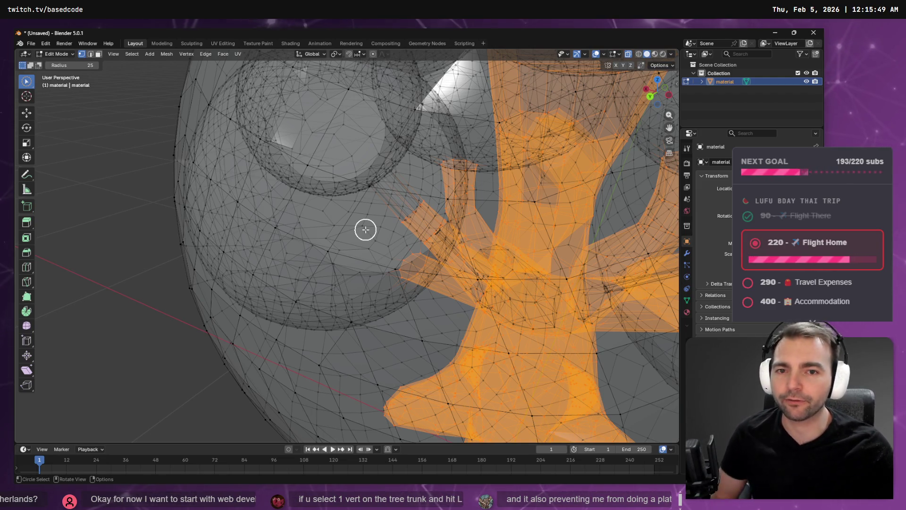
Add the top of the thin branch and its end cap inside the sphere to the selection.
{"action": "mouse_move", "coordinate": [425, 219]}
{"action": "middle_mouse_down"}
{"action": "mouse_move", "coordinate": [377, 186]}
{"action": "mouse_move", "coordinate": [348, 197]}
{"action": "mouse_move", "coordinate": [364, 205]}
{"action": "middle_mouse_up"}
{"action": "scroll", "coordinate": [437, 228], "scroll_direction": "up", "scroll_amount": 10}
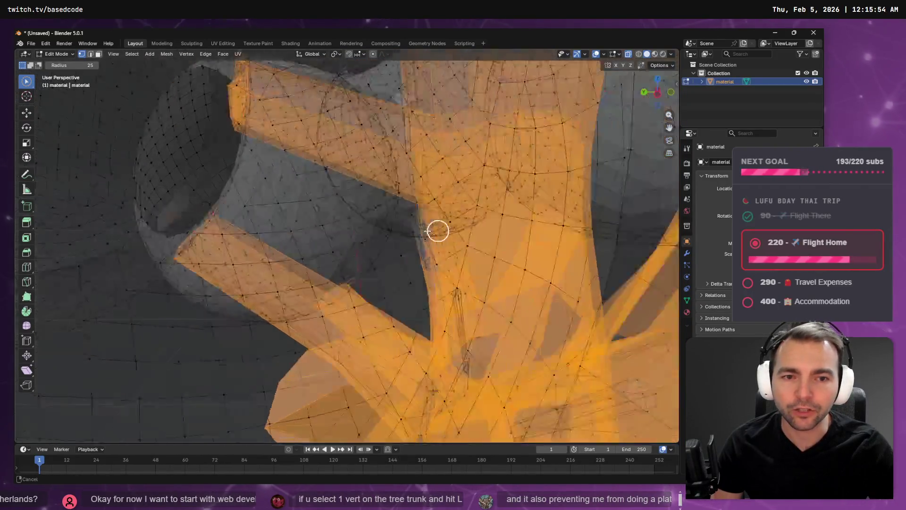
{"action": "scroll", "coordinate": [321, 243], "scroll_direction": "down", "scroll_amount": 5}
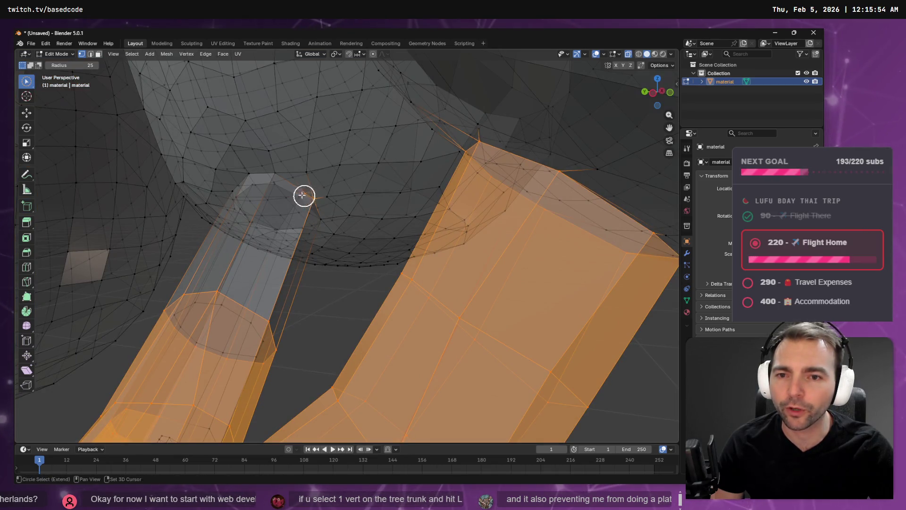
{"action": "mouse_move", "coordinate": [259, 168]}
{"action": "left_mouse_down"}
{"action": "mouse_move", "coordinate": [271, 172]}
{"action": "mouse_move", "coordinate": [234, 187]}
{"action": "left_mouse_up"}
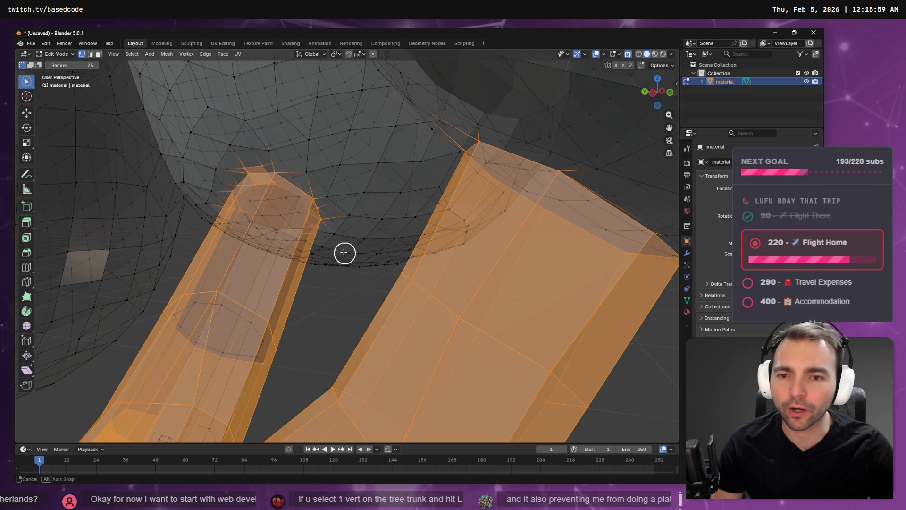
{"action": "mouse_move", "coordinate": [344, 253]}
{"action": "middle_mouse_down"}
{"action": "mouse_move", "coordinate": [290, 222]}
{"action": "mouse_move", "coordinate": [429, 245]}
{"action": "mouse_move", "coordinate": [285, 202]}
{"action": "mouse_move", "coordinate": [320, 188]}
{"action": "mouse_move", "coordinate": [395, 250]}
{"action": "mouse_move", "coordinate": [409, 217]}
{"action": "mouse_move", "coordinate": [453, 199]}
{"action": "middle_mouse_up"}
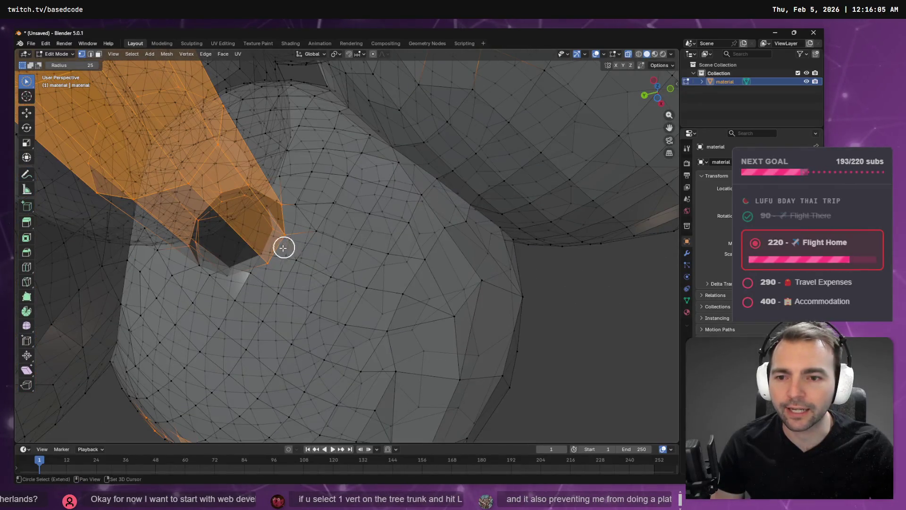
{"action": "left_click_drag", "start_coordinate": [283, 245], "coordinate": [231, 267]}
{"action": "mouse_move", "coordinate": [219, 270]}
{"action": "middle_mouse_down"}
{"action": "mouse_move", "coordinate": [288, 253]}
{"action": "mouse_move", "coordinate": [302, 331]}
{"action": "middle_mouse_up"}
{"action": "left_click_drag", "start_coordinate": [229, 235], "coordinate": [222, 195], "text": "shift"}
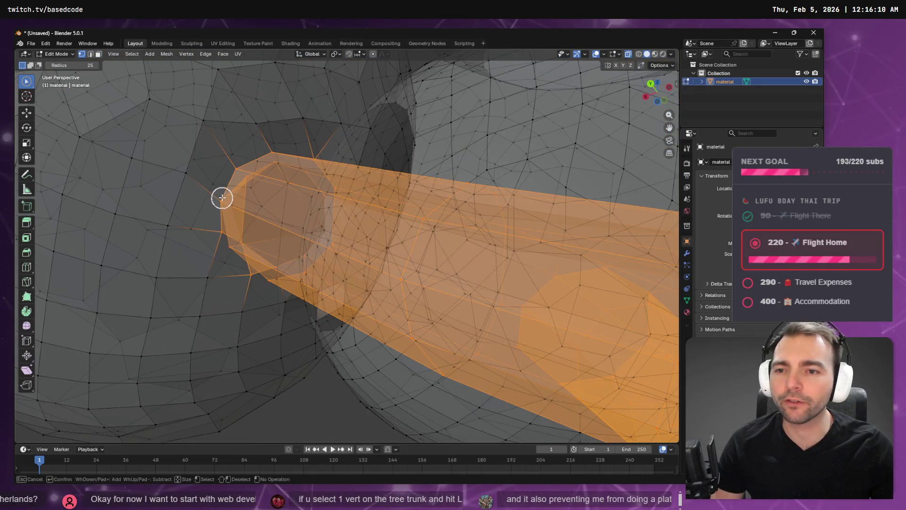
{"action": "mouse_move", "coordinate": [225, 200]}
{"action": "middle_mouse_down", "text": "shift"}
{"action": "mouse_move", "coordinate": [248, 231]}
{"action": "mouse_move", "coordinate": [297, 250]}
{"action": "mouse_move", "coordinate": [314, 317]}
{"action": "mouse_move", "coordinate": [255, 299]}
{"action": "middle_mouse_up", "text": "shift"}
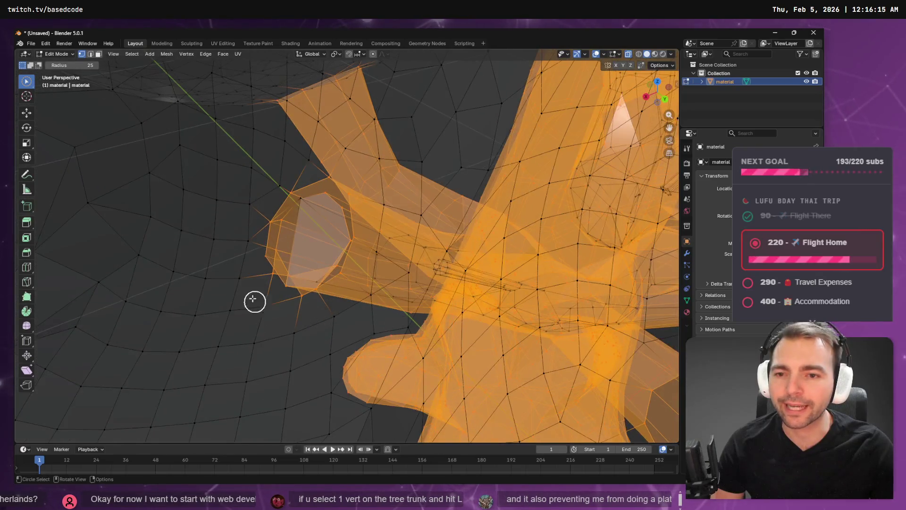
Pick the remaining end-cap vertices individually until the cap face is selected.
{"action": "scroll", "coordinate": [260, 283], "scroll_direction": "up", "scroll_amount": 3}
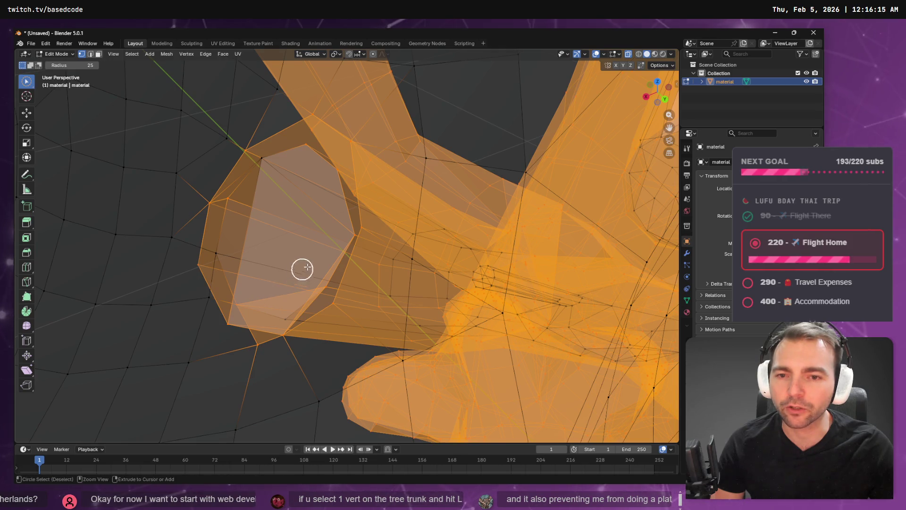
{"action": "left_click_drag", "start_coordinate": [348, 234], "coordinate": [328, 276]}
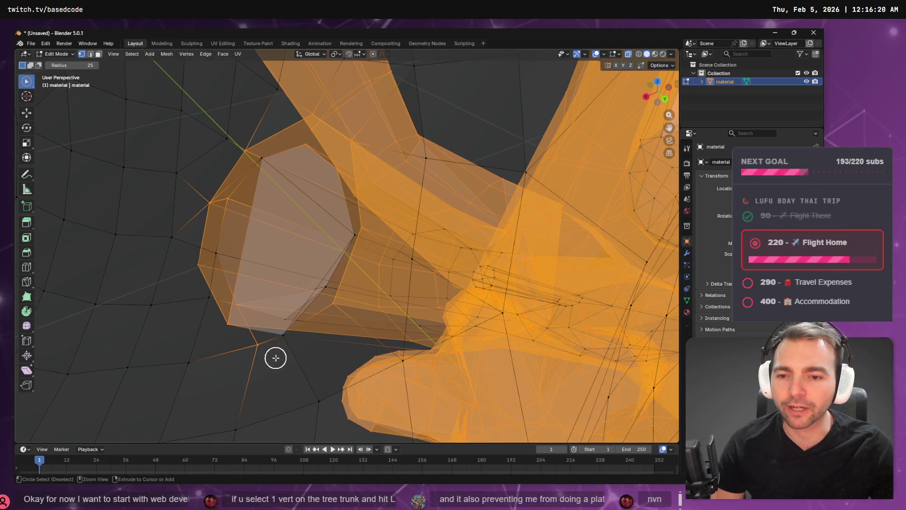
{"action": "left_click", "coordinate": [283, 341]}
{"action": "left_click", "coordinate": [261, 351], "text": "shift"}
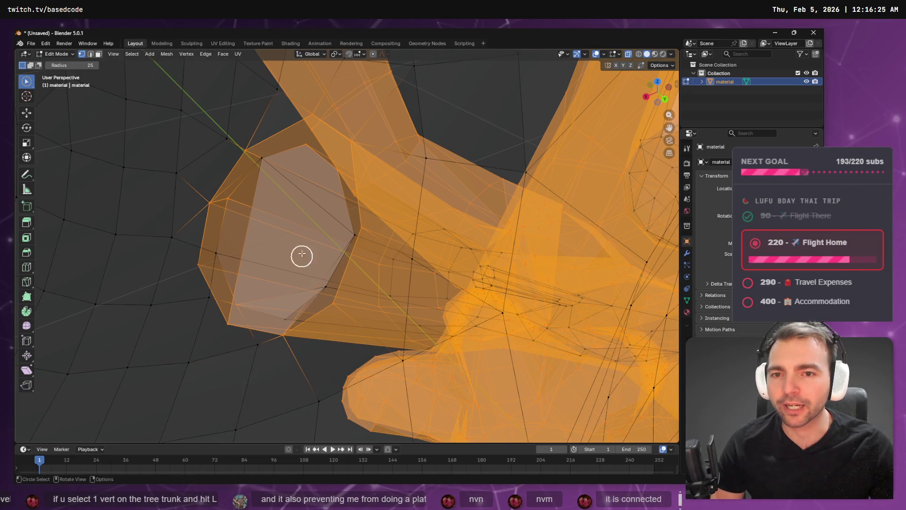
{"action": "mouse_move", "coordinate": [306, 229]}
{"action": "middle_mouse_down"}
{"action": "mouse_move", "coordinate": [373, 204]}
{"action": "mouse_move", "coordinate": [380, 210]}
{"action": "mouse_move", "coordinate": [320, 225]}
{"action": "middle_mouse_up"}
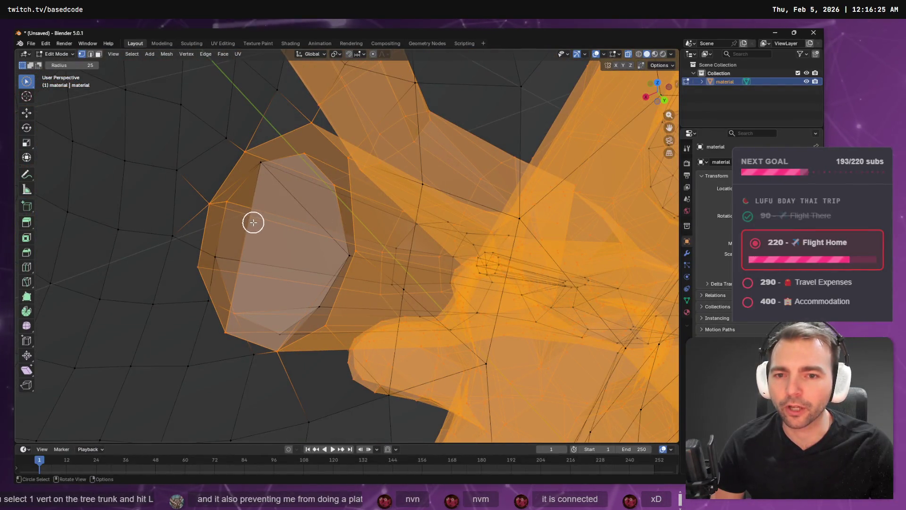
{"action": "left_click", "coordinate": [262, 167], "text": "shift"}
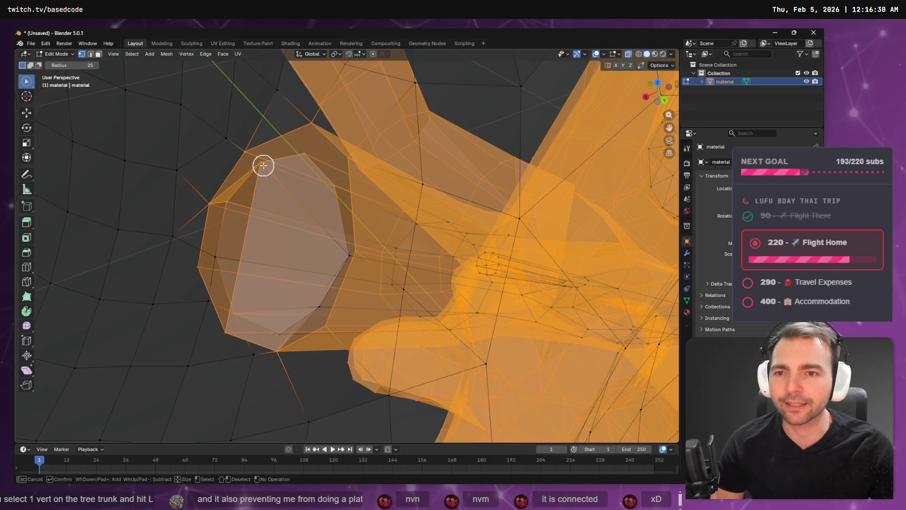
{"action": "left_click", "coordinate": [336, 254], "text": "shift"}
{"action": "mouse_move", "coordinate": [312, 301]}
{"action": "middle_mouse_down"}
{"action": "mouse_move", "coordinate": [352, 276]}
{"action": "mouse_move", "coordinate": [376, 235]}
{"action": "mouse_move", "coordinate": [415, 222]}
{"action": "mouse_move", "coordinate": [472, 239]}
{"action": "mouse_move", "coordinate": [464, 237]}
{"action": "middle_mouse_up"}
{"action": "key", "text": "c"}
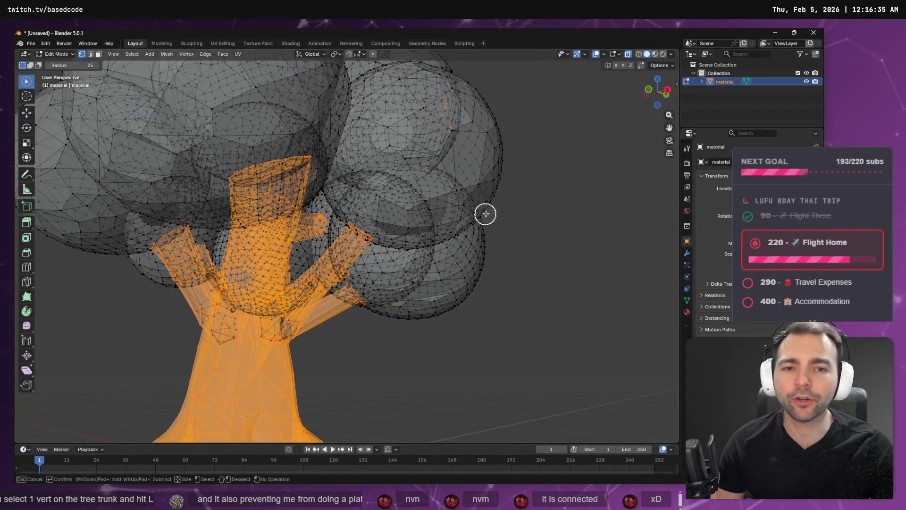
{"action": "mouse_move", "coordinate": [441, 162]}
{"action": "middle_mouse_down"}
{"action": "mouse_move", "coordinate": [374, 186]}
{"action": "mouse_move", "coordinate": [469, 210]}
{"action": "mouse_move", "coordinate": [389, 198]}
{"action": "mouse_move", "coordinate": [374, 168]}
{"action": "mouse_move", "coordinate": [419, 161]}
{"action": "middle_mouse_up"}
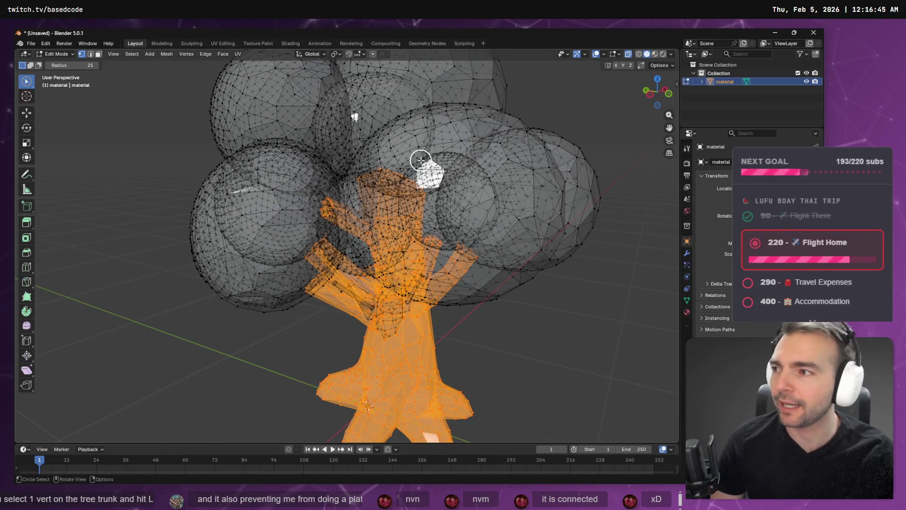
{"action": "mouse_move", "coordinate": [421, 161]}
{"action": "middle_mouse_down"}
{"action": "mouse_move", "coordinate": [510, 205]}
{"action": "mouse_move", "coordinate": [548, 179]}
{"action": "mouse_move", "coordinate": [484, 213]}
{"action": "mouse_move", "coordinate": [521, 223]}
{"action": "mouse_move", "coordinate": [601, 212]}
{"action": "mouse_move", "coordinate": [547, 222]}
{"action": "middle_mouse_up"}
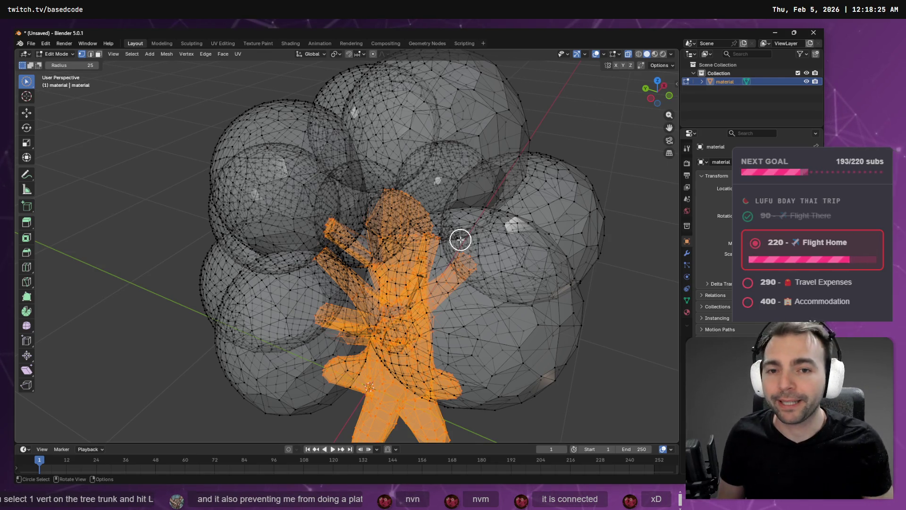
{"action": "mouse_move", "coordinate": [469, 239]}
{"action": "middle_mouse_down"}
{"action": "mouse_move", "coordinate": [419, 225]}
{"action": "mouse_move", "coordinate": [409, 206]}
{"action": "mouse_move", "coordinate": [427, 206]}
{"action": "mouse_move", "coordinate": [431, 192]}
{"action": "mouse_move", "coordinate": [386, 208]}
{"action": "mouse_move", "coordinate": [394, 226]}
{"action": "mouse_move", "coordinate": [427, 239]}
{"action": "mouse_move", "coordinate": [476, 194]}
{"action": "mouse_move", "coordinate": [413, 180]}
{"action": "mouse_move", "coordinate": [312, 271]}
{"action": "mouse_move", "coordinate": [271, 259]}
{"action": "mouse_move", "coordinate": [539, 227]}
{"action": "mouse_move", "coordinate": [522, 214]}
{"action": "mouse_move", "coordinate": [609, 224]}
{"action": "mouse_move", "coordinate": [668, 277]}
{"action": "mouse_move", "coordinate": [256, 245]}
{"action": "mouse_move", "coordinate": [291, 235]}
{"action": "mouse_move", "coordinate": [346, 239]}
{"action": "mouse_move", "coordinate": [271, 260]}
{"action": "mouse_move", "coordinate": [418, 245]}
{"action": "mouse_move", "coordinate": [421, 235]}
{"action": "mouse_move", "coordinate": [430, 241]}
{"action": "middle_mouse_up"}
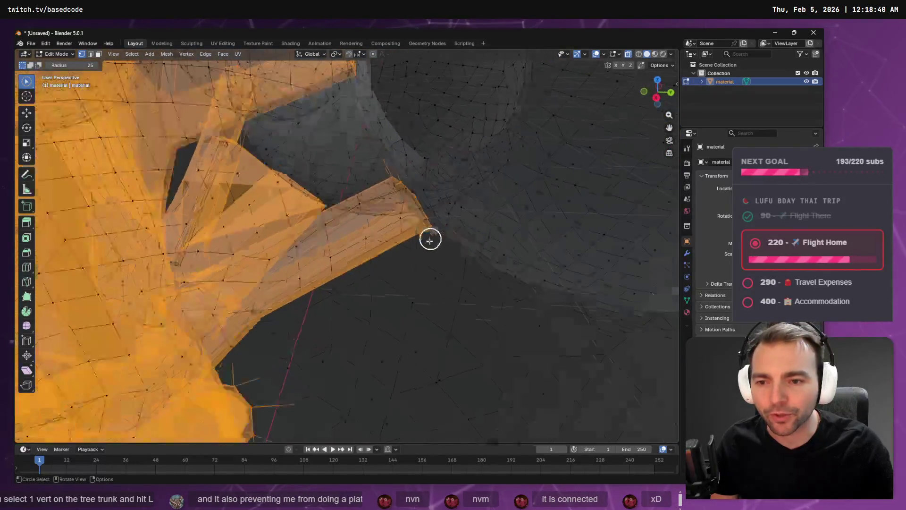
Frame the whole tree with Home and bring up the Mesh menu.
{"action": "key", "text": "Home"}
{"action": "left_click", "coordinate": [167, 55]}
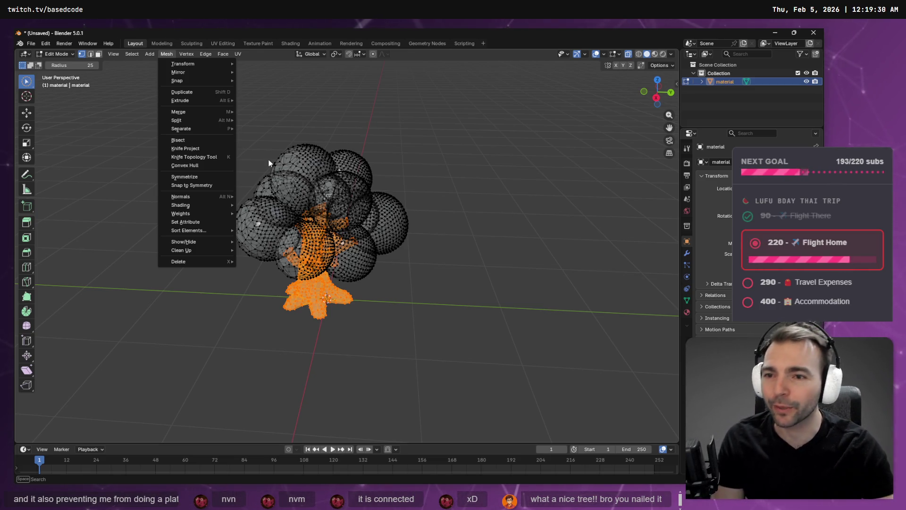
Try splitting the selected trunk from the canopy and check the tree's material list.
{"action": "mouse_move", "coordinate": [219, 118]}
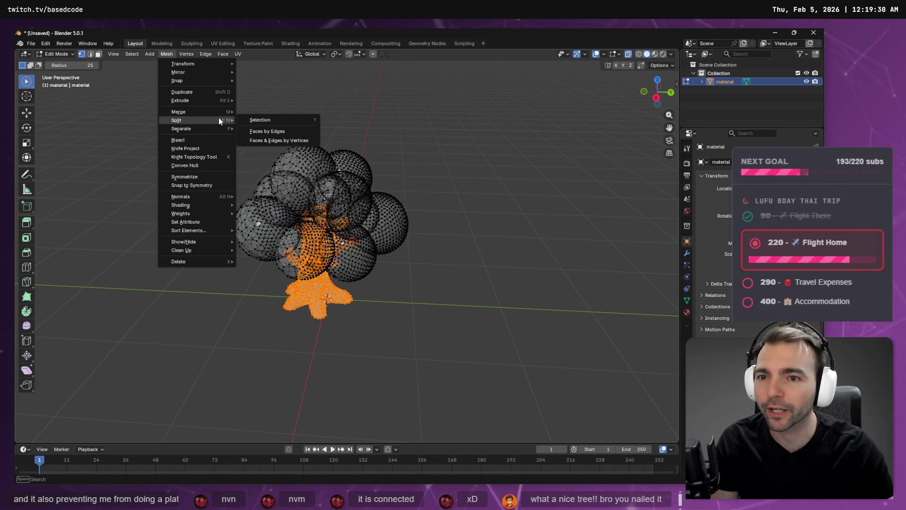
{"action": "left_click", "coordinate": [281, 119]}
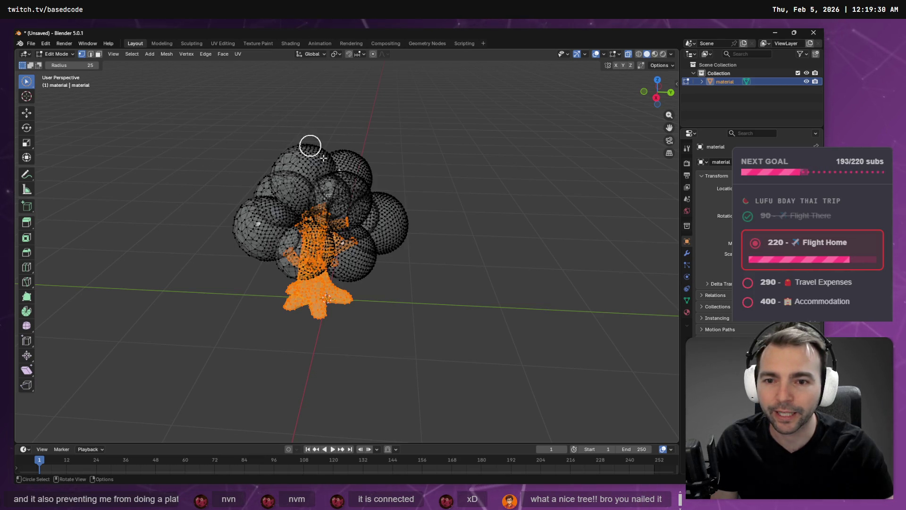
{"action": "left_click", "coordinate": [710, 90]}
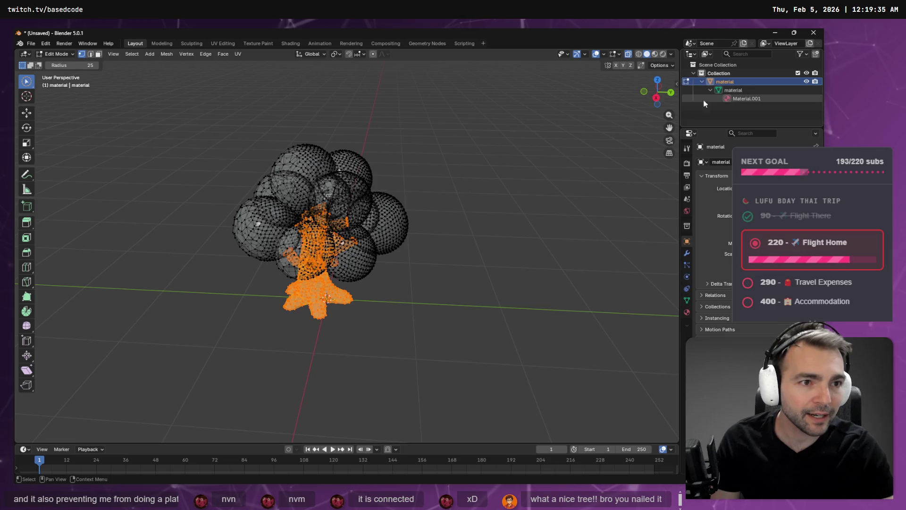
{"action": "mouse_move", "coordinate": [399, 222]}
{"action": "middle_mouse_down"}
{"action": "mouse_move", "coordinate": [467, 186]}
{"action": "mouse_move", "coordinate": [500, 194]}
{"action": "middle_mouse_up"}
Re-enter Edit Mode, test-move the selected trunk along X, and inspect it from below.
{"action": "key", "text": "Tab"}
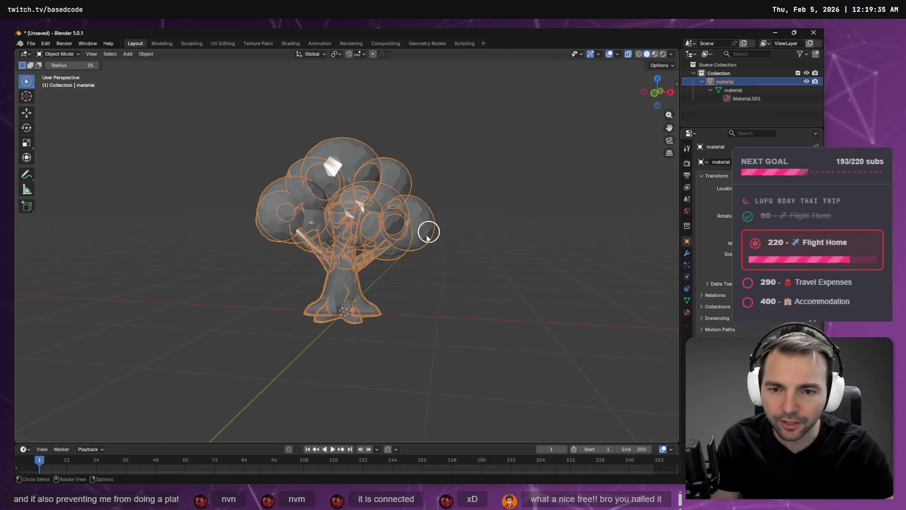
{"action": "key", "text": "Tab"}
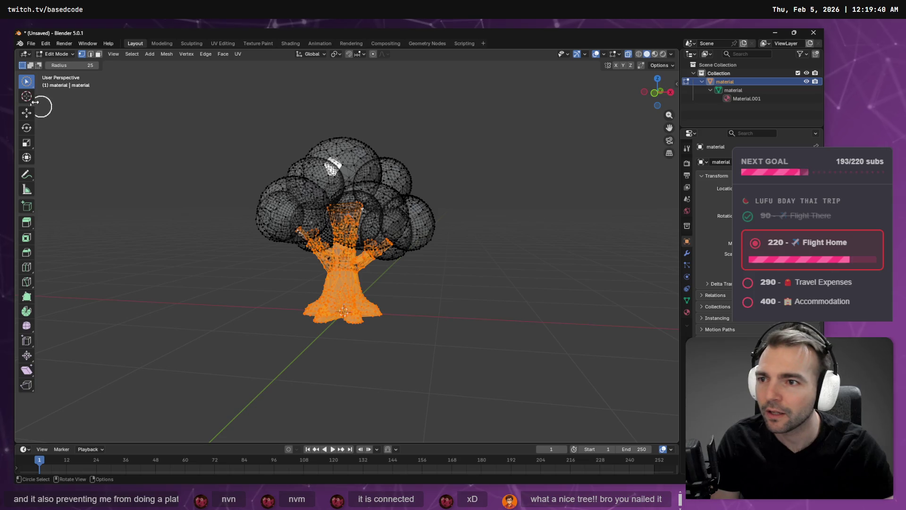
{"action": "left_click", "coordinate": [27, 112]}
{"action": "left_click_drag", "start_coordinate": [368, 269], "coordinate": [231, 269]}
{"action": "scroll", "coordinate": [350, 265], "scroll_direction": "up", "scroll_amount": 5}
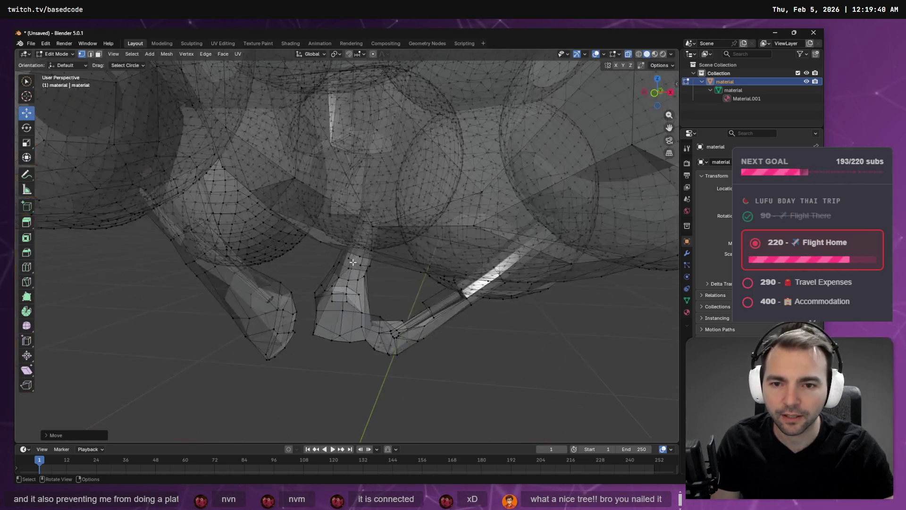
{"action": "mouse_move", "coordinate": [351, 265]}
{"action": "middle_mouse_down"}
{"action": "mouse_move", "coordinate": [319, 298]}
{"action": "mouse_move", "coordinate": [357, 304]}
{"action": "middle_mouse_up"}
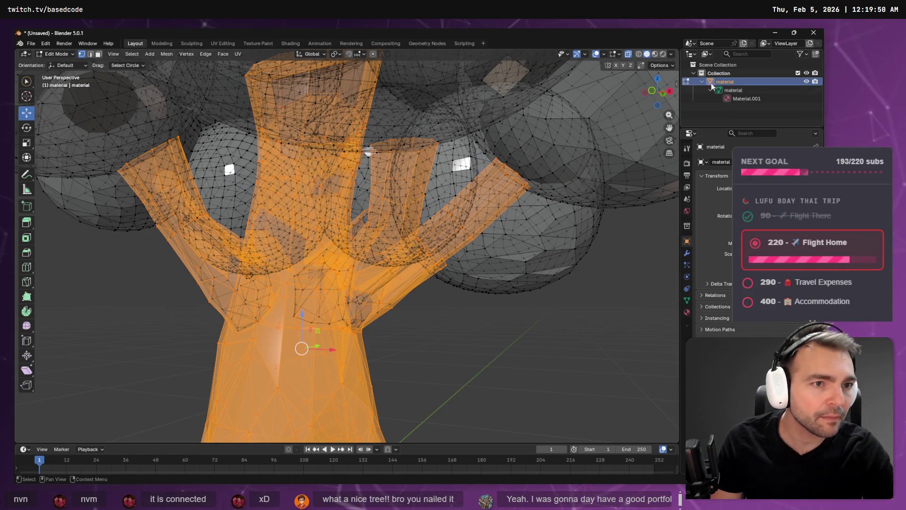
{"action": "scroll", "coordinate": [651, 142], "scroll_direction": "down", "scroll_amount": 5}
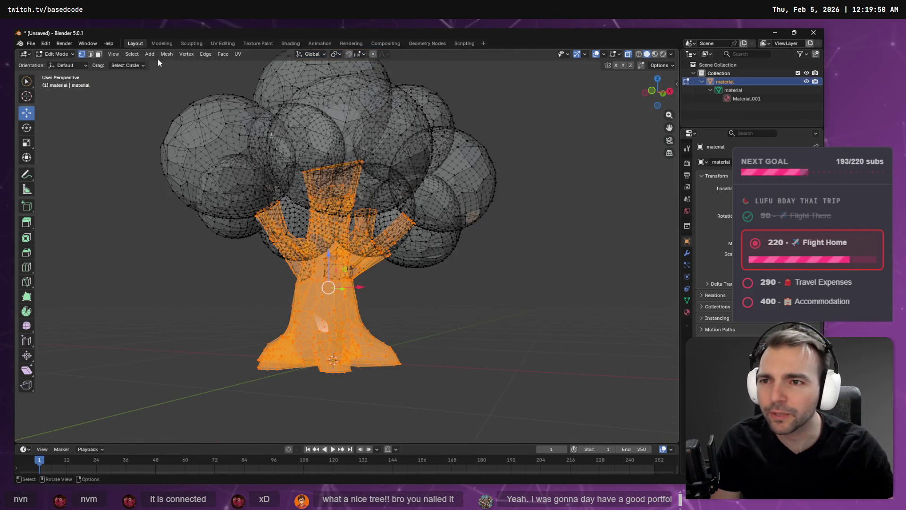
Separate the selected trunk into its own object with Mesh > Separate > Selection.
{"action": "left_click", "coordinate": [166, 55]}
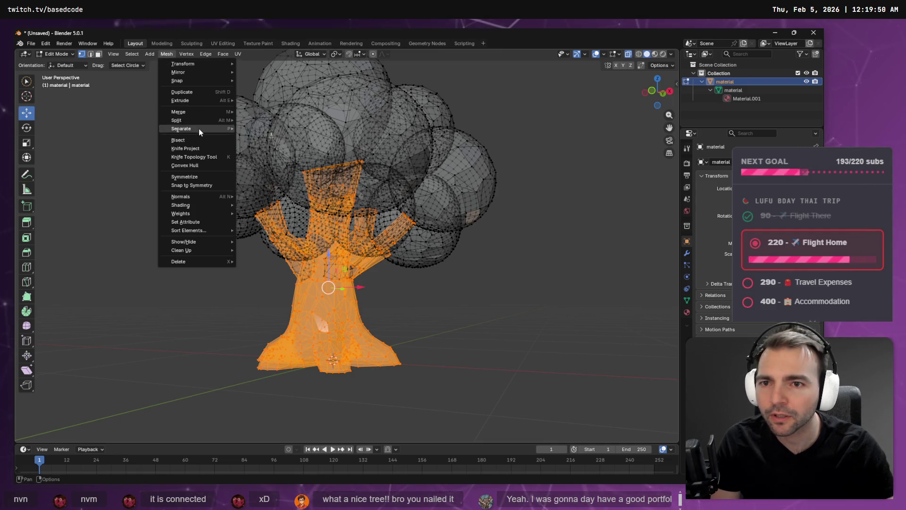
{"action": "mouse_move", "coordinate": [199, 129]}
{"action": "left_click", "coordinate": [263, 126]}
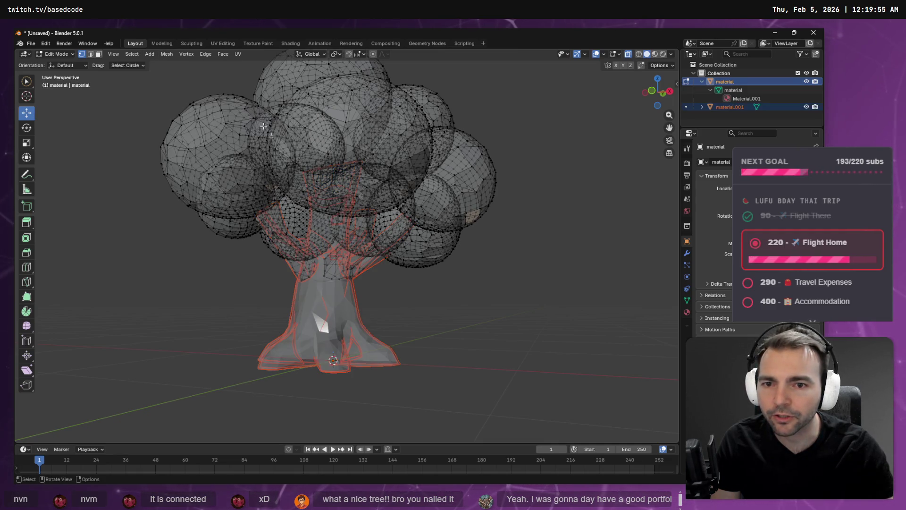
Rename the new object Trunk and the canopy Leaves, then hide Trunk.
{"action": "double_click", "coordinate": [727, 108]}
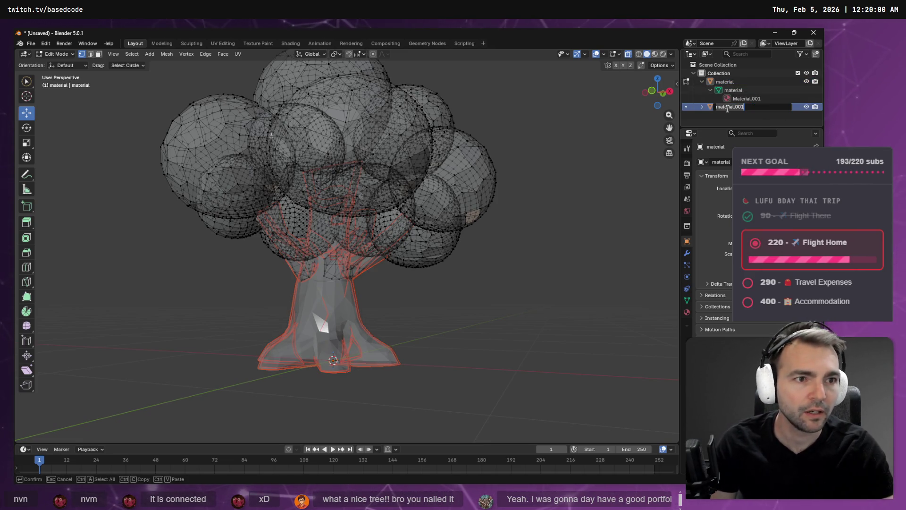
{"action": "type", "text": "Trunk"}
{"action": "key", "text": "Return"}
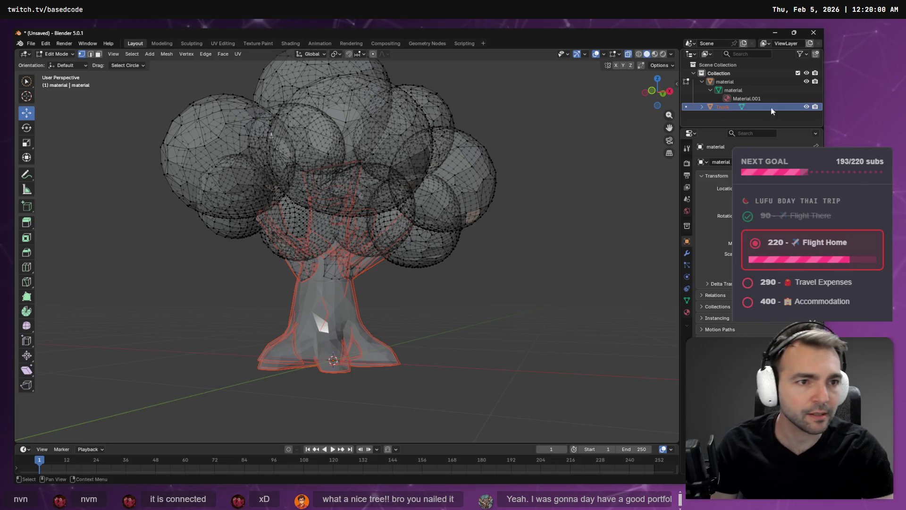
{"action": "double_click", "coordinate": [746, 82]}
{"action": "type", "text": "Leav"}
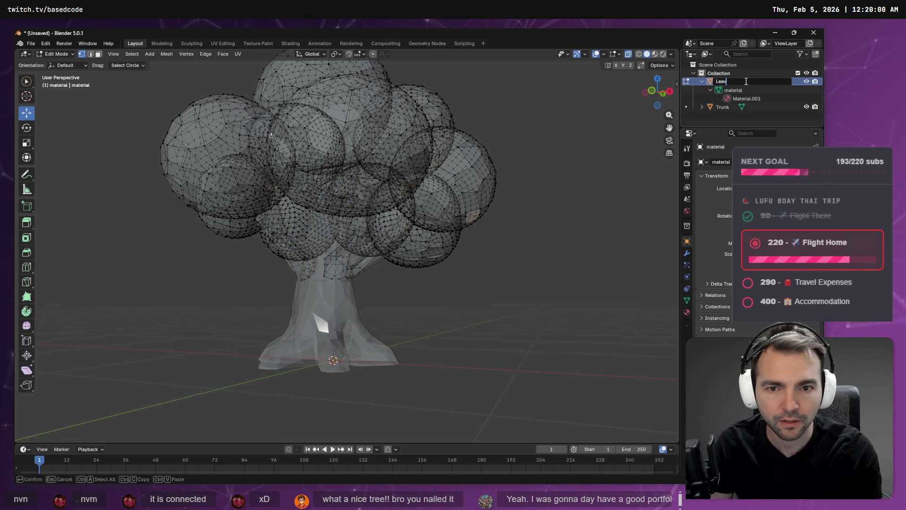
{"action": "type", "text": "es"}
{"action": "key", "text": "Return"}
{"action": "left_click", "coordinate": [807, 107]}
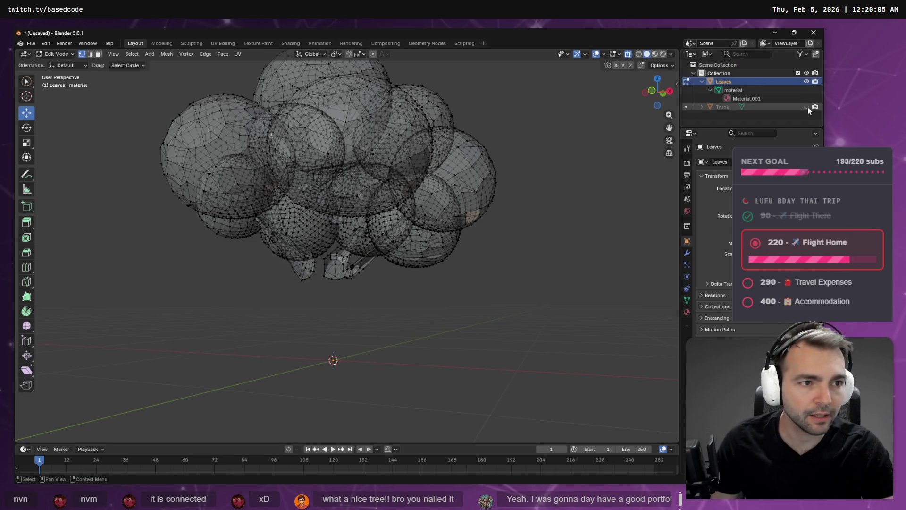
Orbit under the canopy and circle-select the leftover branch pieces still in Leaves.
{"action": "mouse_move", "coordinate": [373, 308]}
{"action": "middle_mouse_down"}
{"action": "mouse_move", "coordinate": [364, 290]}
{"action": "mouse_move", "coordinate": [478, 334]}
{"action": "mouse_move", "coordinate": [510, 302]}
{"action": "middle_mouse_up"}
{"action": "mouse_move", "coordinate": [391, 279]}
{"action": "left_mouse_down"}
{"action": "mouse_move", "coordinate": [358, 276]}
{"action": "mouse_move", "coordinate": [392, 280]}
{"action": "mouse_move", "coordinate": [392, 268]}
{"action": "left_mouse_up"}
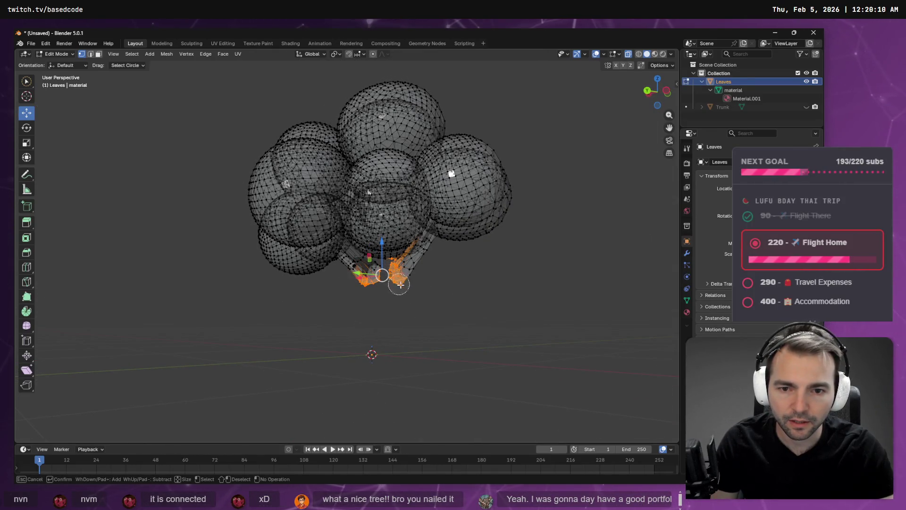
{"action": "mouse_move", "coordinate": [413, 269]}
{"action": "middle_mouse_down"}
{"action": "mouse_move", "coordinate": [298, 281]}
{"action": "mouse_move", "coordinate": [443, 269]}
{"action": "middle_mouse_up"}
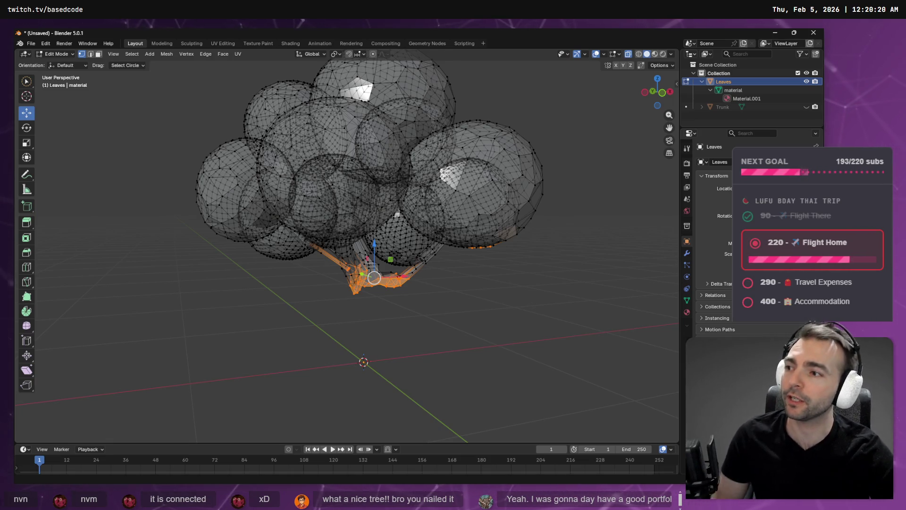
{"action": "mouse_move", "coordinate": [401, 304]}
{"action": "middle_mouse_down"}
{"action": "mouse_move", "coordinate": [413, 281]}
{"action": "mouse_move", "coordinate": [500, 285]}
{"action": "mouse_move", "coordinate": [528, 298]}
{"action": "mouse_move", "coordinate": [483, 299]}
{"action": "mouse_move", "coordinate": [494, 259]}
{"action": "mouse_move", "coordinate": [552, 269]}
{"action": "middle_mouse_up"}
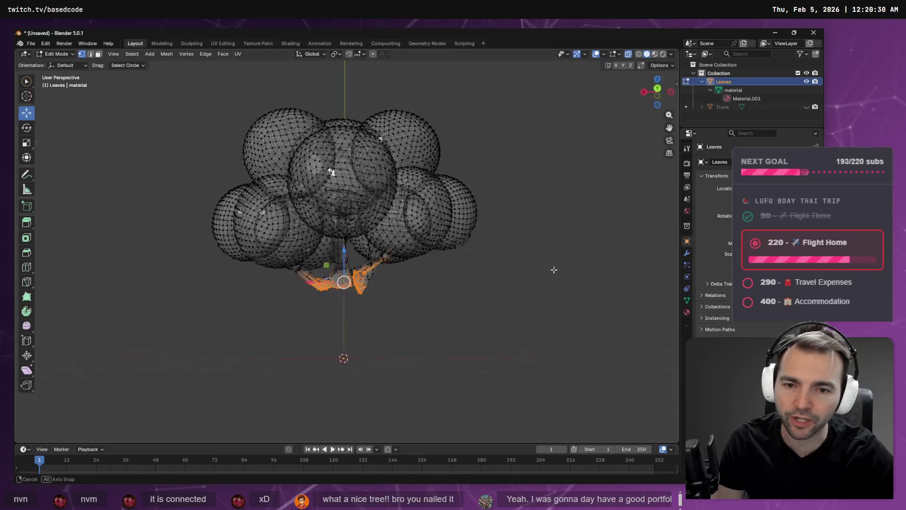
{"action": "scroll", "coordinate": [329, 325], "scroll_direction": "up", "scroll_amount": 5}
{"action": "key", "text": "g"}
{"action": "key", "text": "Escape"}
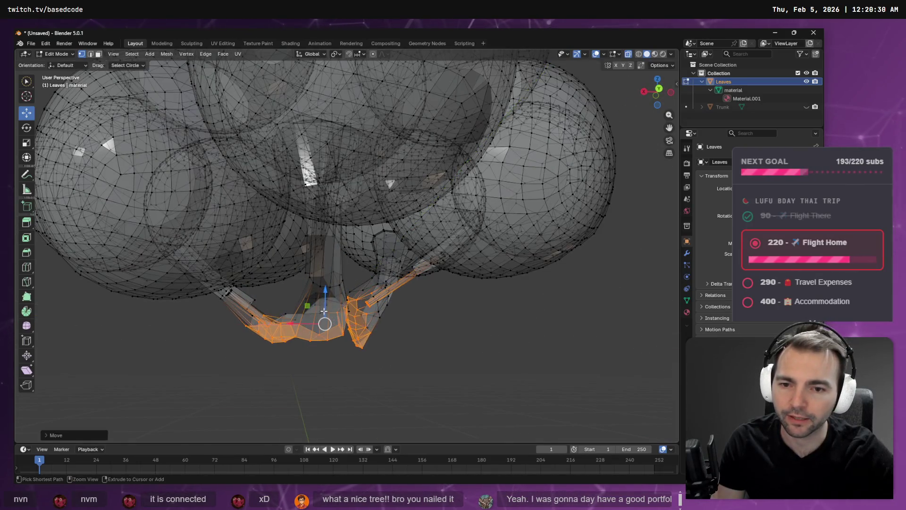
{"action": "left_click", "coordinate": [26, 81]}
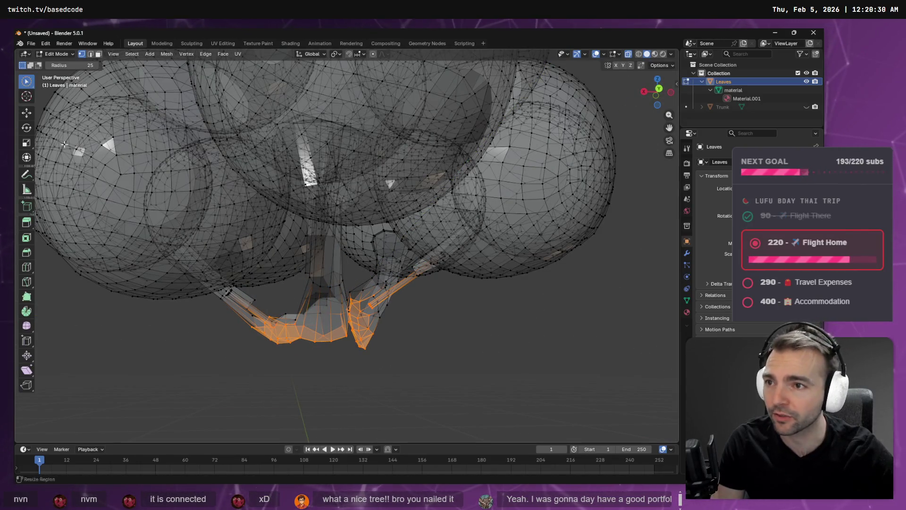
{"action": "mouse_move", "coordinate": [269, 326]}
{"action": "left_mouse_down"}
{"action": "mouse_move", "coordinate": [323, 298]}
{"action": "mouse_move", "coordinate": [299, 305]}
{"action": "mouse_move", "coordinate": [339, 313]}
{"action": "mouse_move", "coordinate": [346, 295]}
{"action": "mouse_move", "coordinate": [352, 343]}
{"action": "mouse_move", "coordinate": [357, 331]}
{"action": "left_mouse_up"}
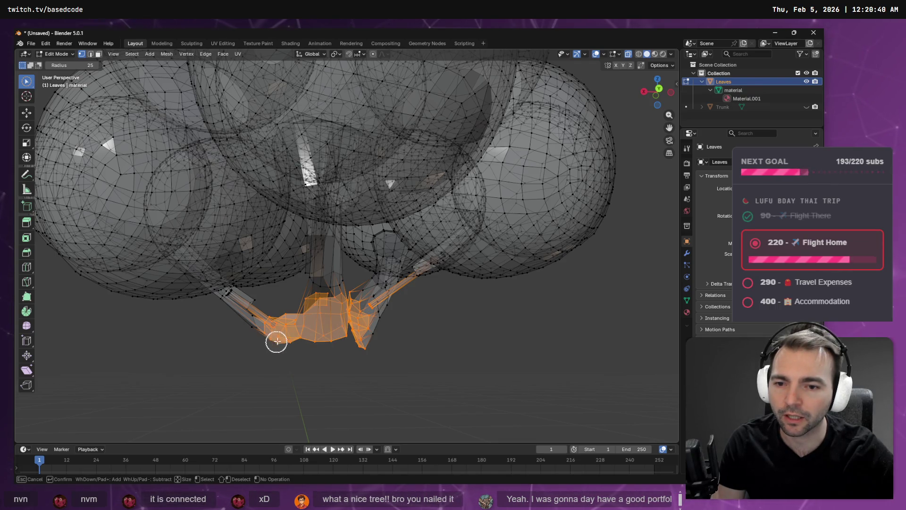
{"action": "mouse_move", "coordinate": [350, 320]}
{"action": "middle_mouse_down"}
{"action": "mouse_move", "coordinate": [374, 330]}
{"action": "mouse_move", "coordinate": [300, 336]}
{"action": "mouse_move", "coordinate": [449, 330]}
{"action": "mouse_move", "coordinate": [481, 342]}
{"action": "mouse_move", "coordinate": [453, 338]}
{"action": "mouse_move", "coordinate": [466, 310]}
{"action": "mouse_move", "coordinate": [500, 317]}
{"action": "mouse_move", "coordinate": [503, 330]}
{"action": "mouse_move", "coordinate": [216, 248]}
{"action": "mouse_move", "coordinate": [324, 304]}
{"action": "mouse_move", "coordinate": [410, 307]}
{"action": "mouse_move", "coordinate": [397, 263]}
{"action": "mouse_move", "coordinate": [408, 184]}
{"action": "mouse_move", "coordinate": [344, 209]}
{"action": "mouse_move", "coordinate": [302, 249]}
{"action": "mouse_move", "coordinate": [359, 200]}
{"action": "mouse_move", "coordinate": [376, 232]}
{"action": "mouse_move", "coordinate": [381, 203]}
{"action": "mouse_move", "coordinate": [380, 219]}
{"action": "mouse_move", "coordinate": [348, 229]}
{"action": "mouse_move", "coordinate": [380, 229]}
{"action": "middle_mouse_up"}
Grow the leftover branch selection with Select More.
{"action": "key", "text": "c"}
{"action": "key", "text": "Escape"}
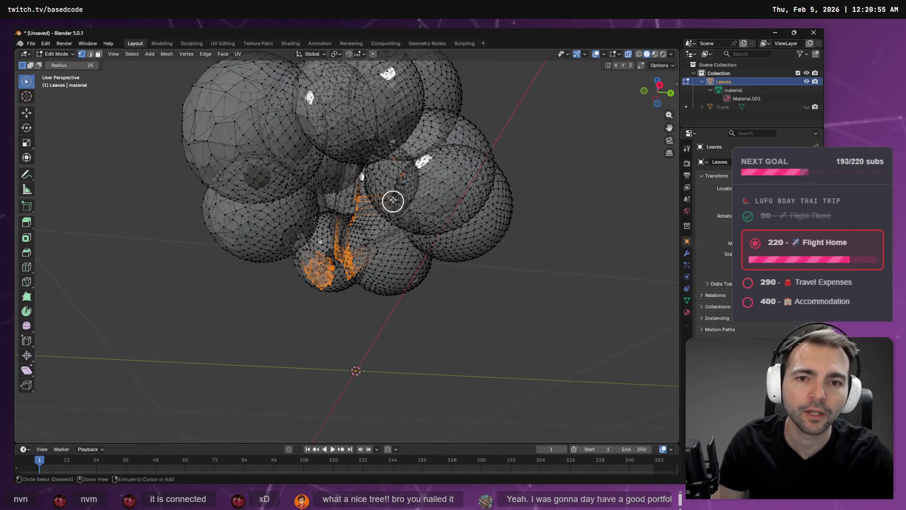
{"action": "key", "text": "Escape"}
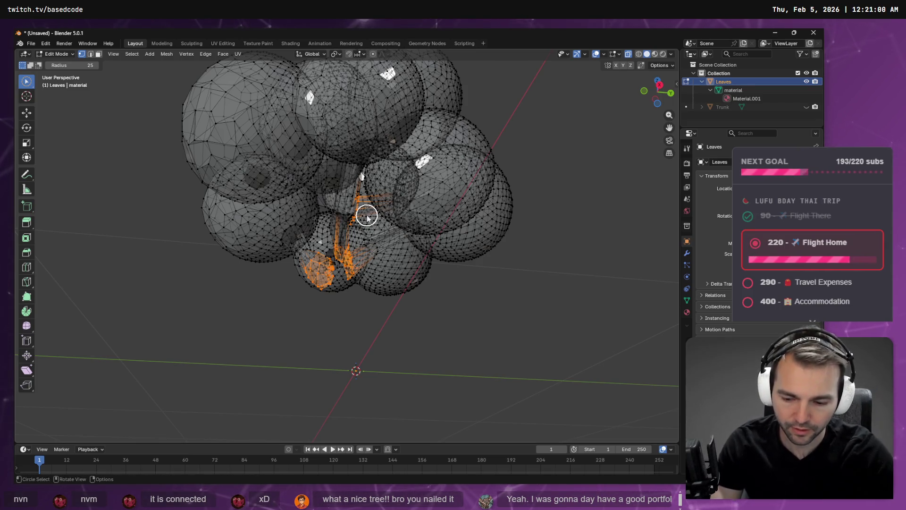
{"action": "key", "text": "F3"}
{"action": "key", "text": "Return"}
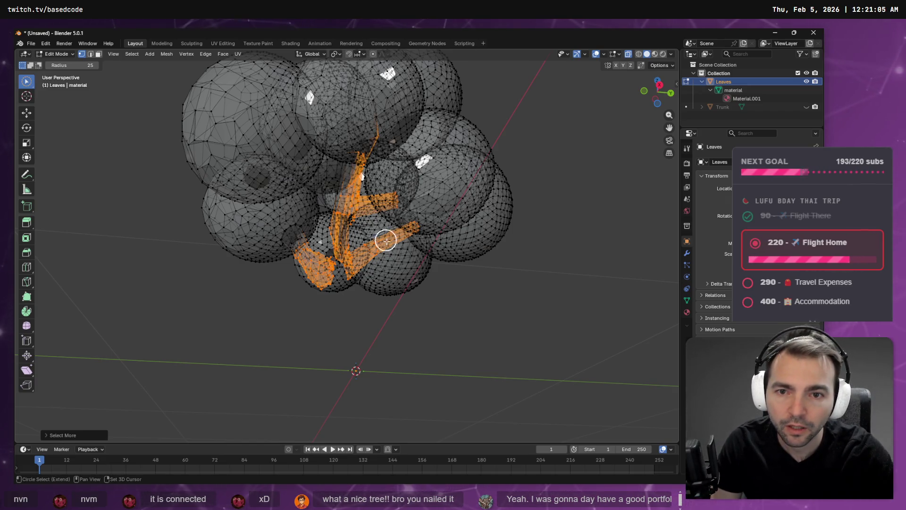
Orbit around the canopy and add the remaining branch vertices to the selection.
{"action": "mouse_move", "coordinate": [440, 238]}
{"action": "middle_mouse_down"}
{"action": "mouse_move", "coordinate": [384, 279]}
{"action": "mouse_move", "coordinate": [375, 192]}
{"action": "middle_mouse_up"}
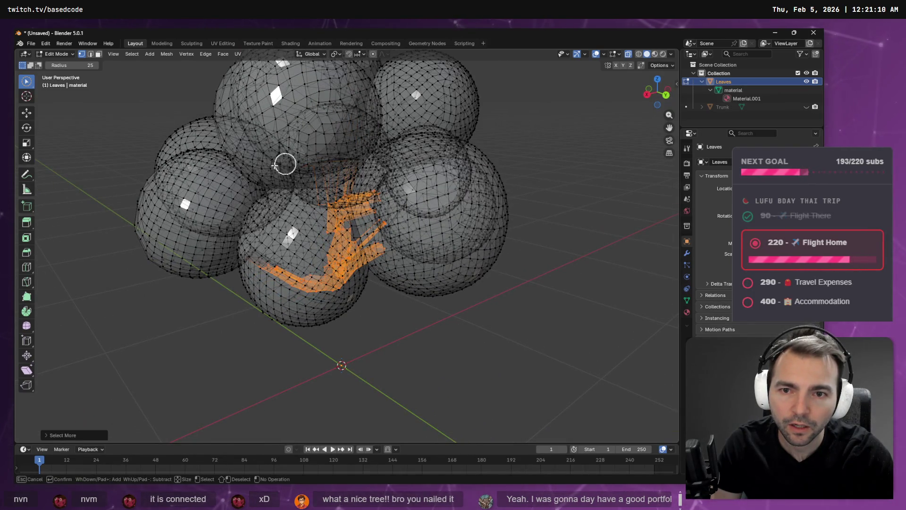
{"action": "mouse_move", "coordinate": [467, 157]}
{"action": "middle_mouse_down"}
{"action": "mouse_move", "coordinate": [415, 156]}
{"action": "mouse_move", "coordinate": [453, 134]}
{"action": "mouse_move", "coordinate": [535, 168]}
{"action": "mouse_move", "coordinate": [514, 157]}
{"action": "mouse_move", "coordinate": [502, 129]}
{"action": "mouse_move", "coordinate": [518, 149]}
{"action": "mouse_move", "coordinate": [547, 158]}
{"action": "mouse_move", "coordinate": [490, 170]}
{"action": "mouse_move", "coordinate": [477, 152]}
{"action": "mouse_move", "coordinate": [461, 156]}
{"action": "middle_mouse_up"}
{"action": "mouse_move", "coordinate": [314, 147]}
{"action": "middle_mouse_down"}
{"action": "mouse_move", "coordinate": [403, 140]}
{"action": "mouse_move", "coordinate": [468, 149]}
{"action": "middle_mouse_up"}
{"action": "mouse_move", "coordinate": [512, 174]}
{"action": "middle_mouse_down"}
{"action": "mouse_move", "coordinate": [539, 162]}
{"action": "mouse_move", "coordinate": [538, 146]}
{"action": "middle_mouse_up"}
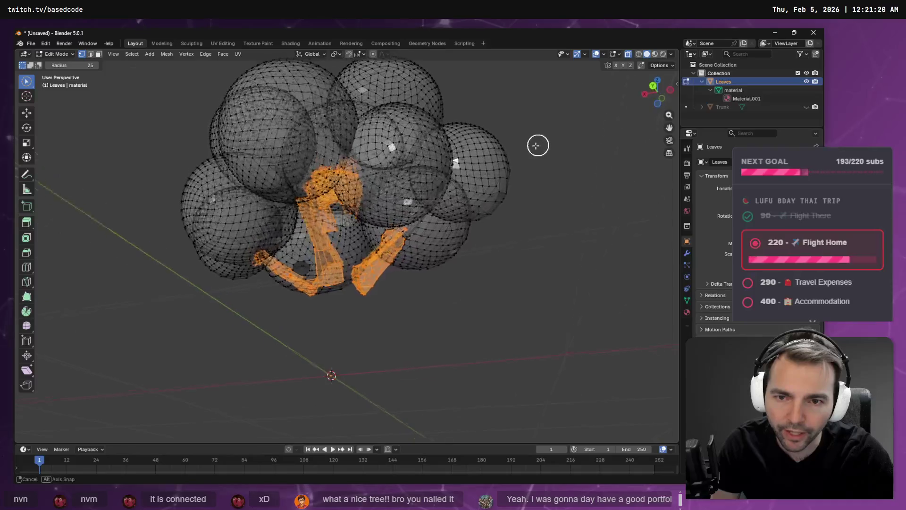
{"action": "mouse_move", "coordinate": [469, 173]}
{"action": "middle_mouse_down"}
{"action": "mouse_move", "coordinate": [419, 170]}
{"action": "mouse_move", "coordinate": [440, 164]}
{"action": "middle_mouse_up"}
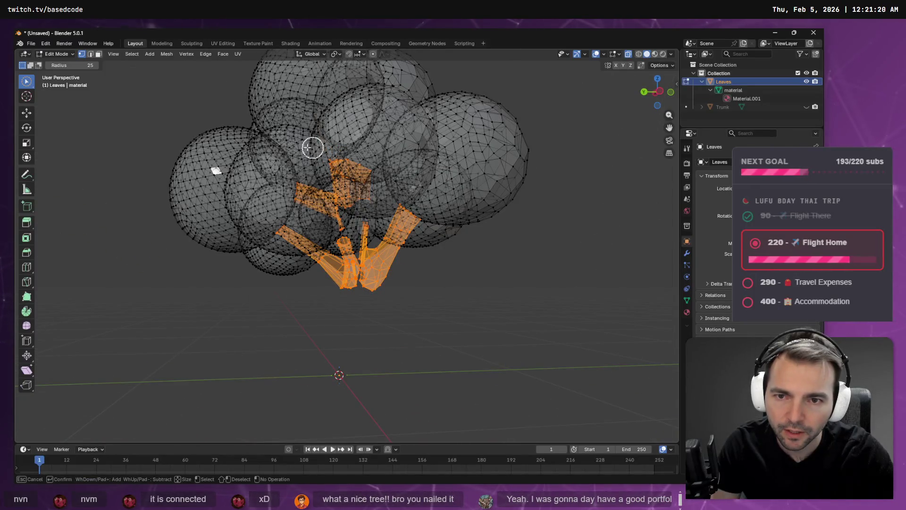
{"action": "middle_click_drag", "start_coordinate": [297, 151], "coordinate": [444, 145]}
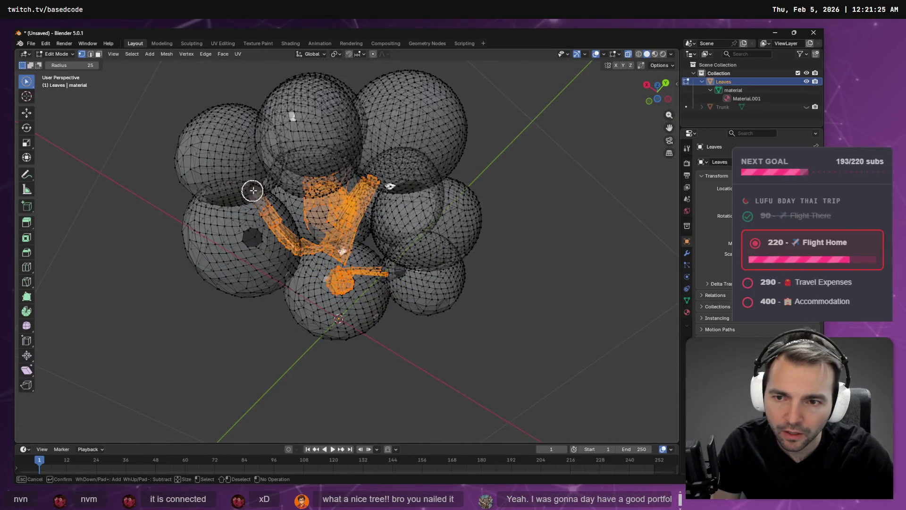
{"action": "mouse_move", "coordinate": [239, 232]}
{"action": "middle_mouse_down"}
{"action": "mouse_move", "coordinate": [308, 237]}
{"action": "mouse_move", "coordinate": [244, 265]}
{"action": "mouse_move", "coordinate": [332, 180]}
{"action": "middle_mouse_up"}
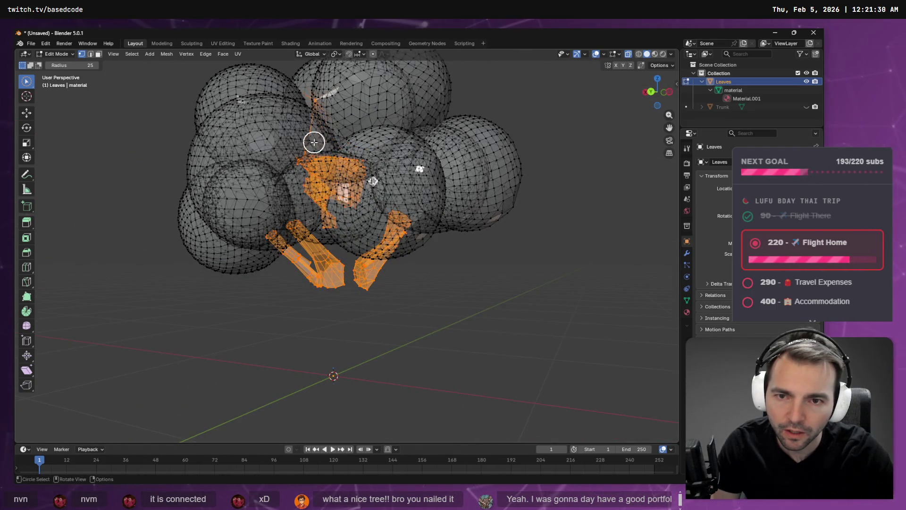
{"action": "mouse_move", "coordinate": [269, 144]}
{"action": "middle_mouse_down"}
{"action": "mouse_move", "coordinate": [313, 148]}
{"action": "mouse_move", "coordinate": [359, 110]}
{"action": "middle_mouse_up"}
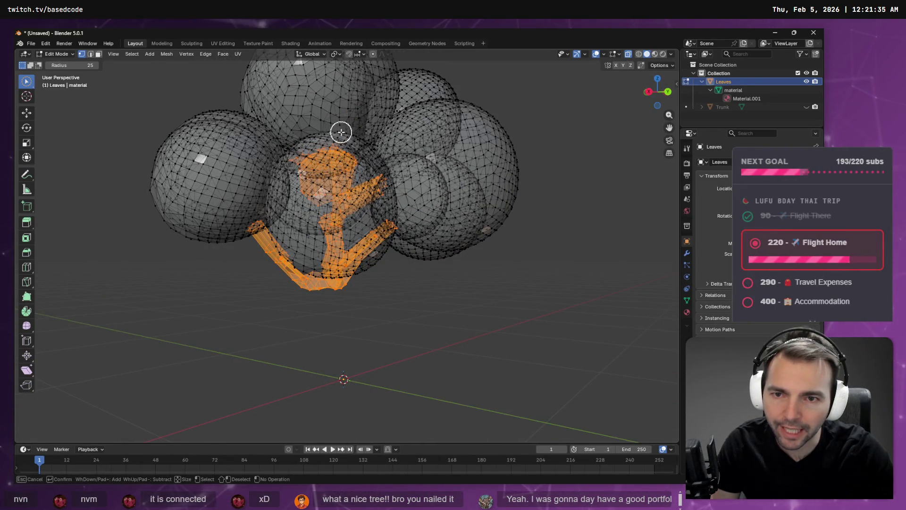
{"action": "mouse_move", "coordinate": [301, 139]}
{"action": "middle_mouse_down"}
{"action": "mouse_move", "coordinate": [313, 170]}
{"action": "mouse_move", "coordinate": [348, 141]}
{"action": "mouse_move", "coordinate": [392, 160]}
{"action": "mouse_move", "coordinate": [388, 170]}
{"action": "mouse_move", "coordinate": [372, 156]}
{"action": "mouse_move", "coordinate": [393, 160]}
{"action": "middle_mouse_up"}
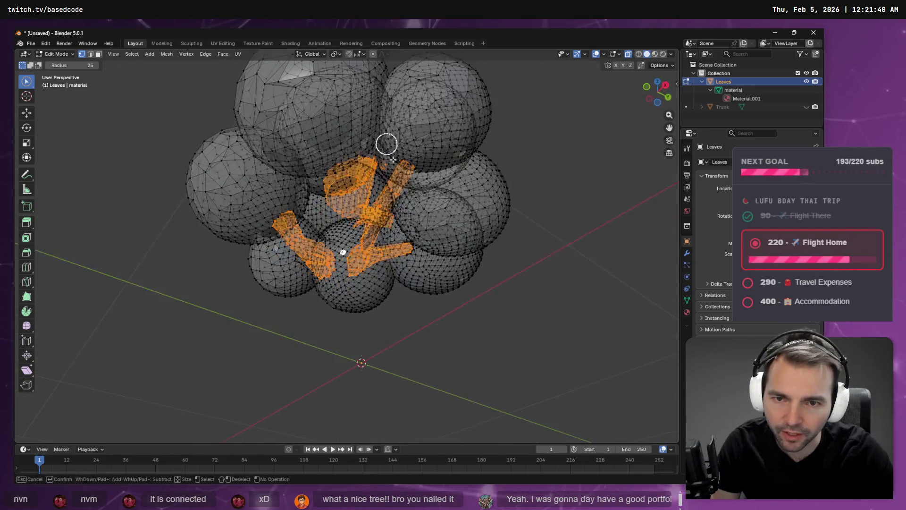
{"action": "left_click_drag", "start_coordinate": [390, 160], "coordinate": [383, 151]}
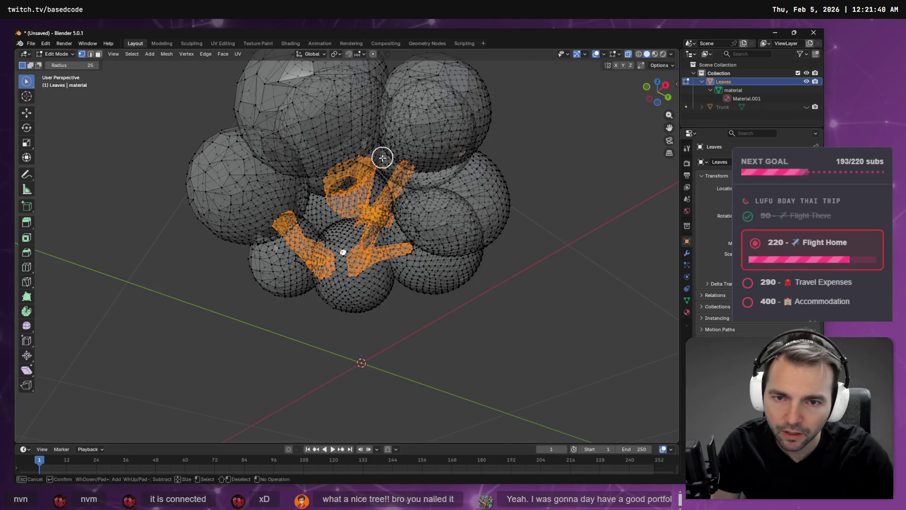
{"action": "mouse_move", "coordinate": [385, 152]}
{"action": "middle_mouse_down"}
{"action": "mouse_move", "coordinate": [356, 214]}
{"action": "mouse_move", "coordinate": [360, 236]}
{"action": "mouse_move", "coordinate": [375, 174]}
{"action": "mouse_move", "coordinate": [413, 146]}
{"action": "mouse_move", "coordinate": [399, 133]}
{"action": "mouse_move", "coordinate": [374, 133]}
{"action": "middle_mouse_up"}
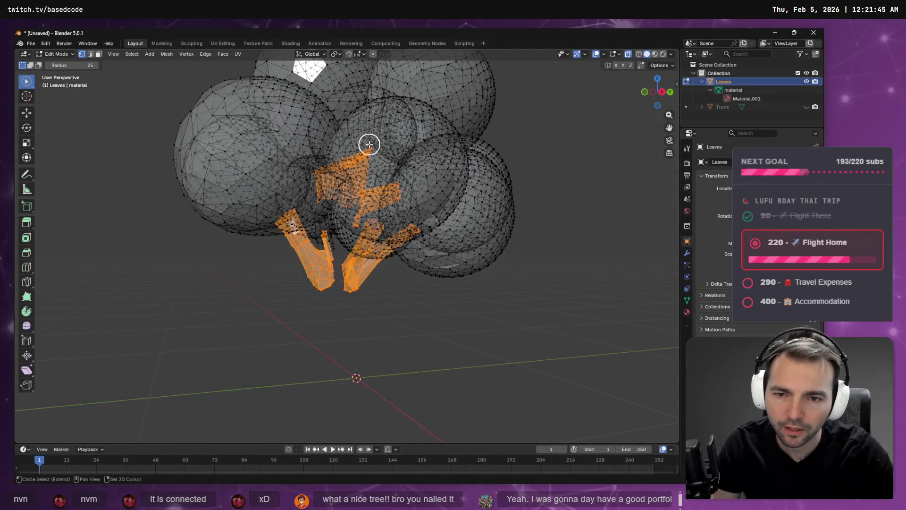
Delete the selected branch faces and start selecting fragments left inside the spheres.
{"action": "key", "text": "x"}
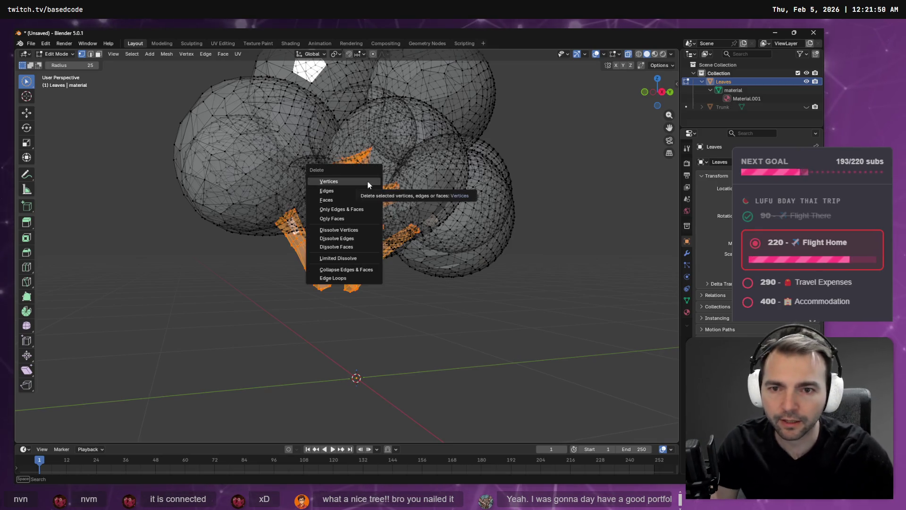
{"action": "left_click", "coordinate": [344, 198]}
{"action": "mouse_move", "coordinate": [366, 213]}
{"action": "middle_mouse_down"}
{"action": "mouse_move", "coordinate": [404, 192]}
{"action": "mouse_move", "coordinate": [439, 196]}
{"action": "mouse_move", "coordinate": [482, 181]}
{"action": "mouse_move", "coordinate": [520, 190]}
{"action": "mouse_move", "coordinate": [532, 177]}
{"action": "mouse_move", "coordinate": [380, 211]}
{"action": "mouse_move", "coordinate": [387, 185]}
{"action": "mouse_move", "coordinate": [356, 186]}
{"action": "middle_mouse_up"}
{"action": "mouse_move", "coordinate": [356, 186]}
{"action": "left_mouse_down"}
{"action": "mouse_move", "coordinate": [371, 195]}
{"action": "mouse_move", "coordinate": [354, 204]}
{"action": "left_mouse_up"}
{"action": "mouse_move", "coordinate": [354, 204]}
{"action": "middle_mouse_down"}
{"action": "mouse_move", "coordinate": [359, 192]}
{"action": "mouse_move", "coordinate": [283, 245]}
{"action": "mouse_move", "coordinate": [304, 162]}
{"action": "mouse_move", "coordinate": [374, 219]}
{"action": "middle_mouse_up"}
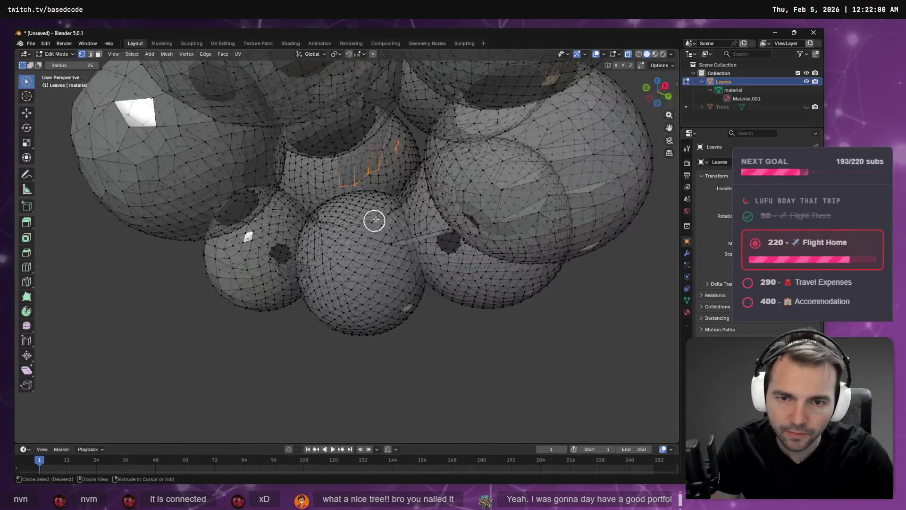
{"action": "mouse_move", "coordinate": [401, 147]}
{"action": "left_mouse_down"}
{"action": "mouse_move", "coordinate": [410, 147]}
{"action": "mouse_move", "coordinate": [403, 137]}
{"action": "left_mouse_up"}
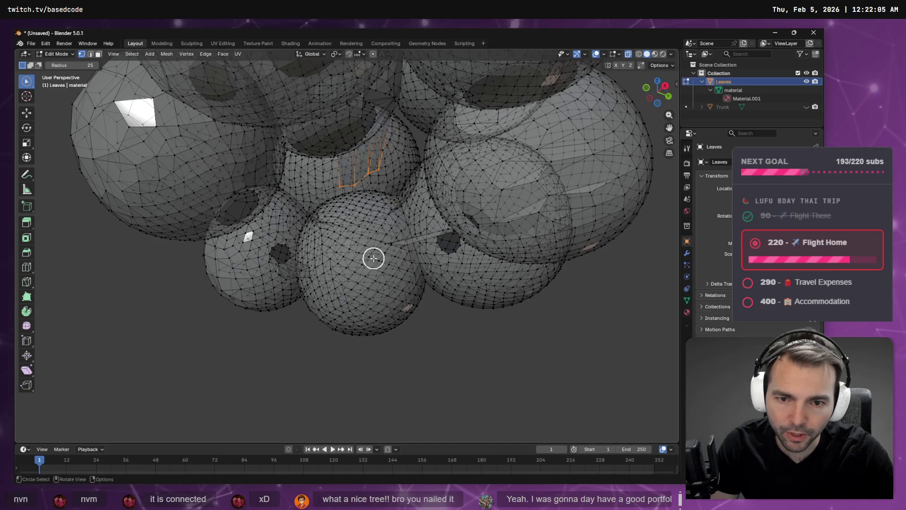
Add more leftover fragment faces and grow the selection with Select More.
{"action": "mouse_move", "coordinate": [372, 257]}
{"action": "middle_mouse_down"}
{"action": "mouse_move", "coordinate": [425, 209]}
{"action": "mouse_move", "coordinate": [395, 215]}
{"action": "middle_mouse_up"}
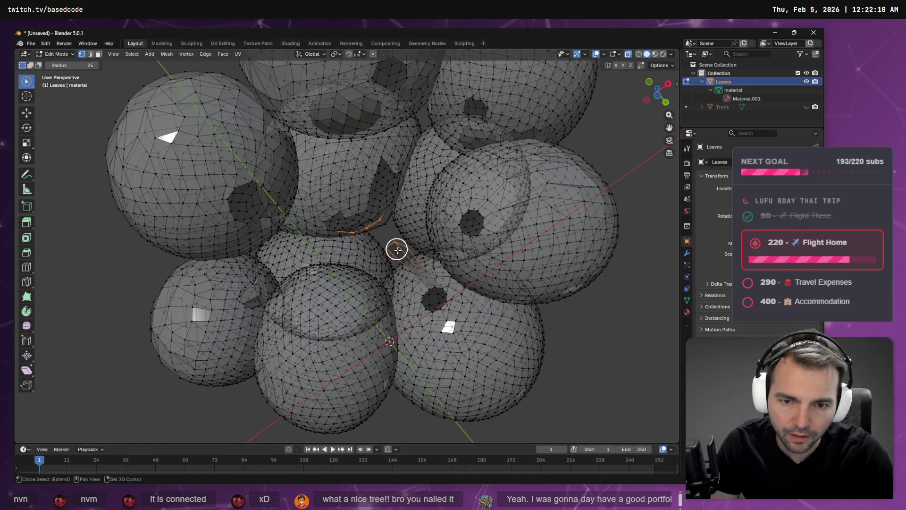
{"action": "mouse_move", "coordinate": [362, 310]}
{"action": "middle_mouse_down"}
{"action": "mouse_move", "coordinate": [425, 379]}
{"action": "mouse_move", "coordinate": [482, 358]}
{"action": "mouse_move", "coordinate": [520, 395]}
{"action": "mouse_move", "coordinate": [427, 337]}
{"action": "middle_mouse_up"}
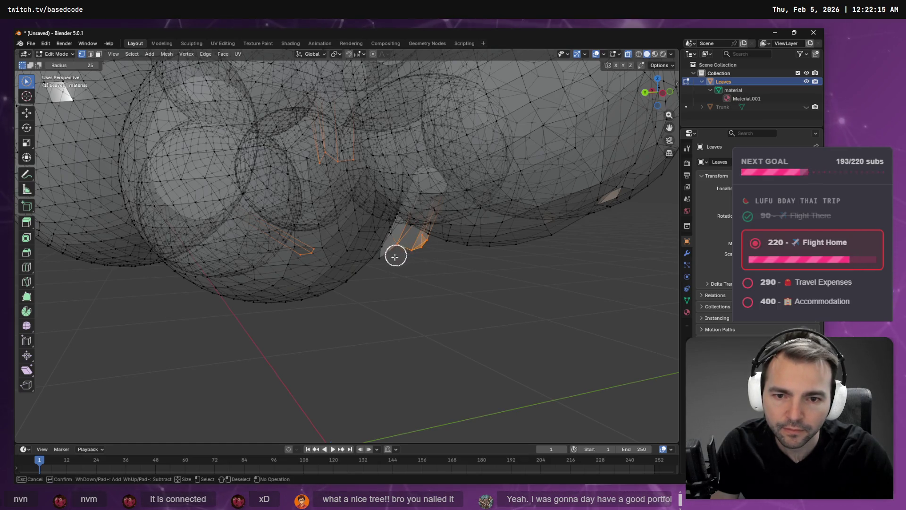
{"action": "mouse_move", "coordinate": [387, 262]}
{"action": "middle_mouse_down"}
{"action": "mouse_move", "coordinate": [399, 263]}
{"action": "mouse_move", "coordinate": [394, 253]}
{"action": "mouse_move", "coordinate": [410, 265]}
{"action": "mouse_move", "coordinate": [474, 253]}
{"action": "mouse_move", "coordinate": [512, 237]}
{"action": "mouse_move", "coordinate": [439, 261]}
{"action": "mouse_move", "coordinate": [427, 323]}
{"action": "mouse_move", "coordinate": [447, 267]}
{"action": "middle_mouse_up"}
{"action": "mouse_move", "coordinate": [499, 286]}
{"action": "middle_mouse_down"}
{"action": "mouse_move", "coordinate": [473, 297]}
{"action": "mouse_move", "coordinate": [496, 278]}
{"action": "middle_mouse_up"}
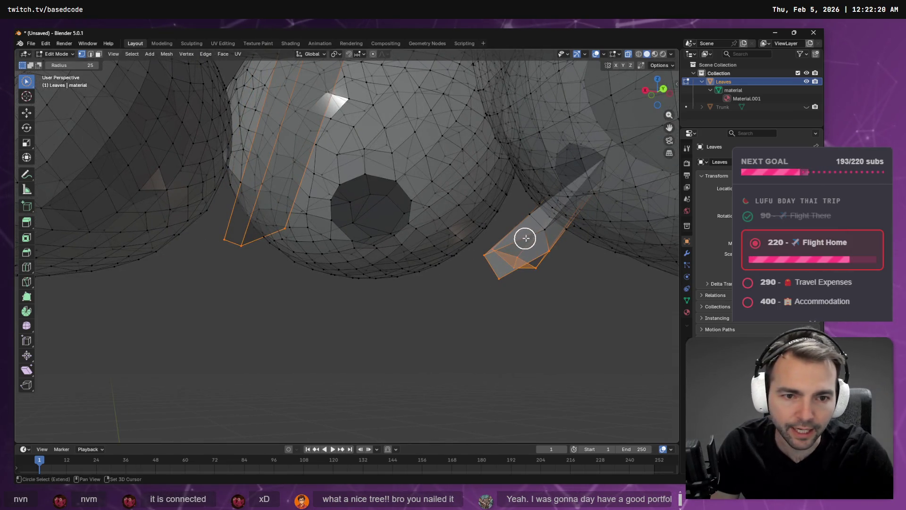
{"action": "mouse_move", "coordinate": [525, 239]}
{"action": "left_mouse_down"}
{"action": "mouse_move", "coordinate": [536, 236]}
{"action": "mouse_move", "coordinate": [525, 281]}
{"action": "left_mouse_up"}
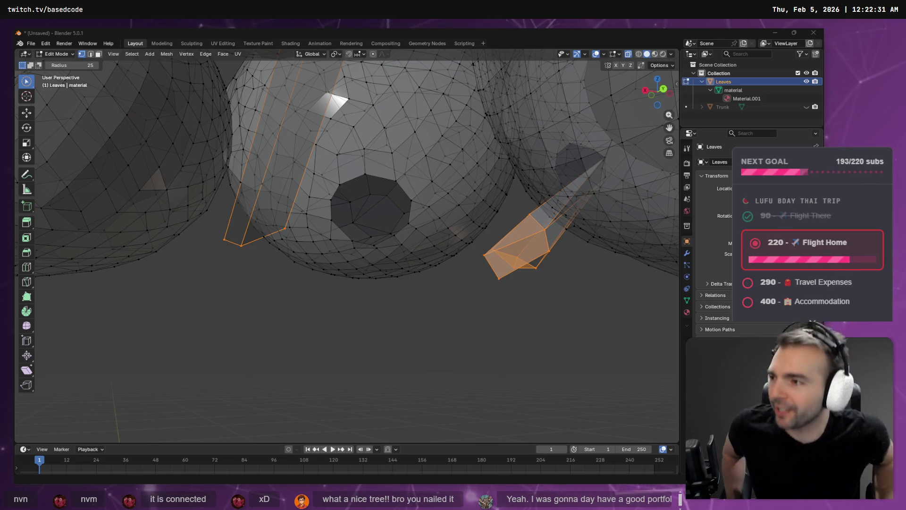
{"action": "mouse_move", "coordinate": [239, 254]}
{"action": "middle_mouse_down"}
{"action": "mouse_move", "coordinate": [362, 259]}
{"action": "mouse_move", "coordinate": [376, 245]}
{"action": "mouse_move", "coordinate": [453, 241]}
{"action": "mouse_move", "coordinate": [514, 261]}
{"action": "mouse_move", "coordinate": [390, 308]}
{"action": "mouse_move", "coordinate": [423, 298]}
{"action": "mouse_move", "coordinate": [423, 265]}
{"action": "mouse_move", "coordinate": [401, 295]}
{"action": "mouse_move", "coordinate": [419, 311]}
{"action": "mouse_move", "coordinate": [289, 335]}
{"action": "mouse_move", "coordinate": [324, 300]}
{"action": "mouse_move", "coordinate": [415, 327]}
{"action": "middle_mouse_up"}
{"action": "key", "text": "F3"}
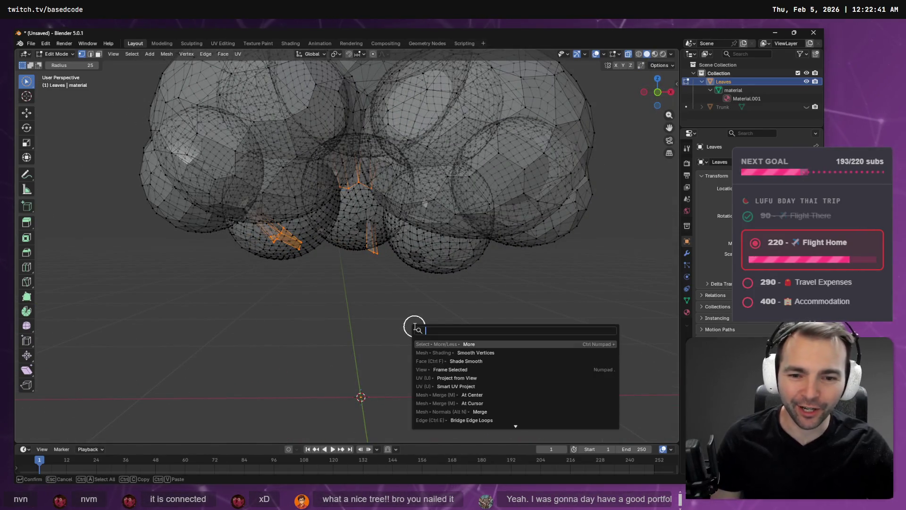
{"action": "key", "text": "Return"}
Finish clearing the fragments and return to Object Mode.
{"action": "mouse_move", "coordinate": [414, 327]}
{"action": "middle_mouse_down"}
{"action": "mouse_move", "coordinate": [403, 285]}
{"action": "mouse_move", "coordinate": [350, 318]}
{"action": "mouse_move", "coordinate": [348, 346]}
{"action": "mouse_move", "coordinate": [336, 352]}
{"action": "mouse_move", "coordinate": [405, 285]}
{"action": "mouse_move", "coordinate": [444, 325]}
{"action": "mouse_move", "coordinate": [500, 352]}
{"action": "mouse_move", "coordinate": [614, 358]}
{"action": "mouse_move", "coordinate": [415, 325]}
{"action": "mouse_move", "coordinate": [510, 300]}
{"action": "mouse_move", "coordinate": [544, 277]}
{"action": "mouse_move", "coordinate": [543, 249]}
{"action": "mouse_move", "coordinate": [489, 304]}
{"action": "middle_mouse_up"}
{"action": "right_click", "coordinate": [404, 285]}
{"action": "key", "text": "Escape"}
{"action": "scroll", "coordinate": [488, 303], "scroll_direction": "down", "scroll_amount": 6}
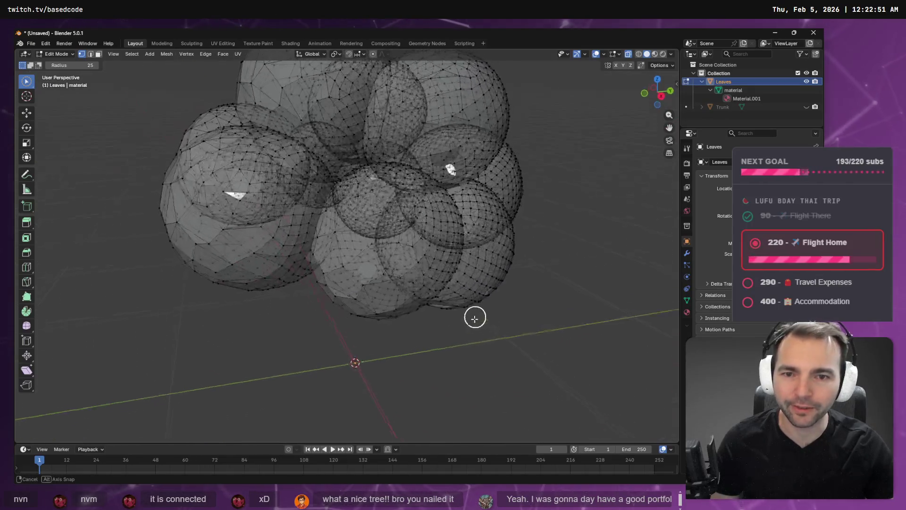
{"action": "key", "text": "Tab"}
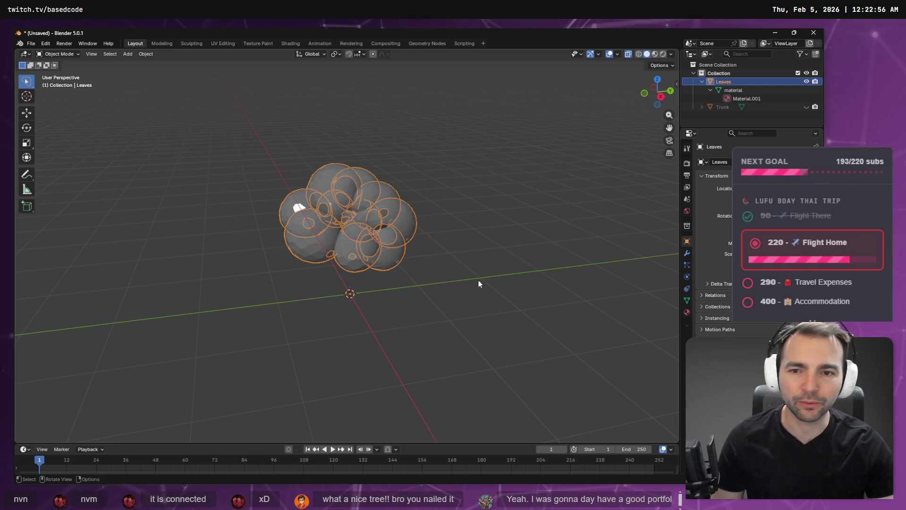
Deselect Leaves and make the Trunk object visible again.
{"action": "left_click", "coordinate": [478, 280]}
{"action": "mouse_move", "coordinate": [438, 269]}
{"action": "middle_mouse_down"}
{"action": "mouse_move", "coordinate": [497, 247]}
{"action": "mouse_move", "coordinate": [573, 240]}
{"action": "mouse_move", "coordinate": [490, 248]}
{"action": "middle_mouse_up"}
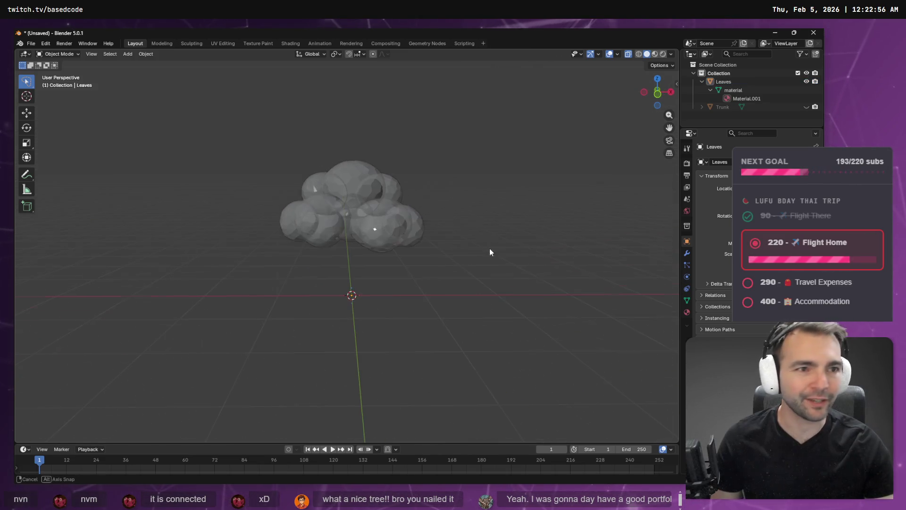
{"action": "left_click", "coordinate": [805, 106]}
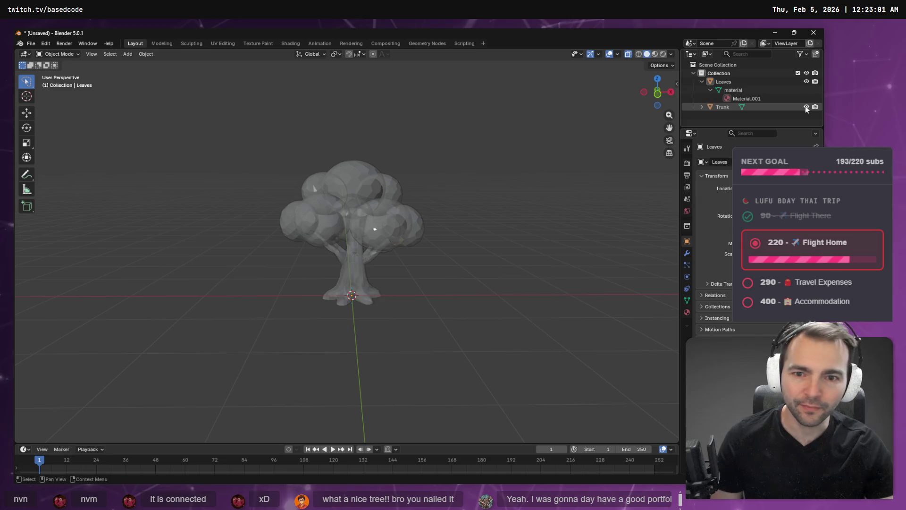
{"action": "mouse_move", "coordinate": [480, 210]}
{"action": "middle_mouse_down"}
{"action": "mouse_move", "coordinate": [461, 218]}
{"action": "mouse_move", "coordinate": [563, 190]}
{"action": "middle_mouse_up"}
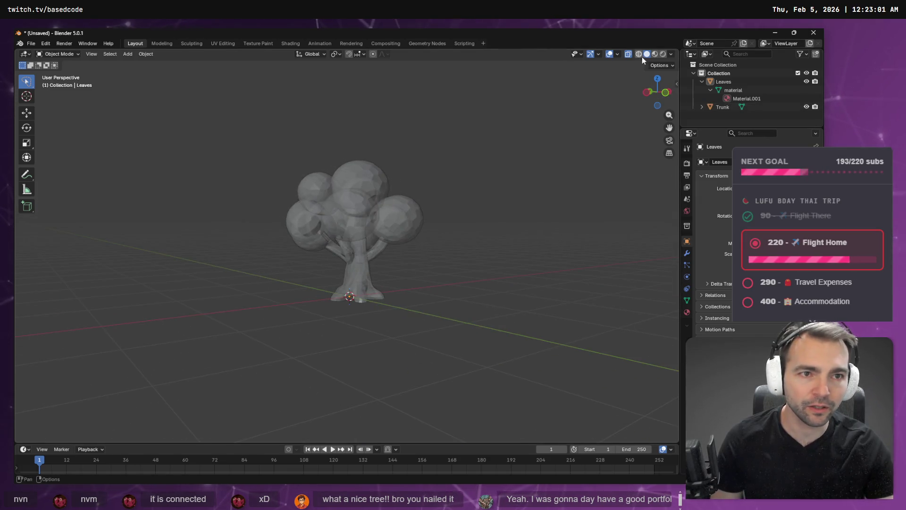
Preview the green leaves and brown trunk in Material Preview shading, then enter Edit Mode.
{"action": "left_click", "coordinate": [656, 54]}
{"action": "mouse_move", "coordinate": [511, 231]}
{"action": "middle_mouse_down"}
{"action": "mouse_move", "coordinate": [490, 191]}
{"action": "mouse_move", "coordinate": [439, 254]}
{"action": "mouse_move", "coordinate": [477, 233]}
{"action": "mouse_move", "coordinate": [438, 203]}
{"action": "mouse_move", "coordinate": [361, 211]}
{"action": "mouse_move", "coordinate": [307, 239]}
{"action": "mouse_move", "coordinate": [276, 270]}
{"action": "mouse_move", "coordinate": [438, 308]}
{"action": "mouse_move", "coordinate": [590, 273]}
{"action": "middle_mouse_up"}
{"action": "scroll", "coordinate": [451, 245], "scroll_direction": "up", "scroll_amount": 4}
{"action": "scroll", "coordinate": [275, 270], "scroll_direction": "down", "scroll_amount": 3}
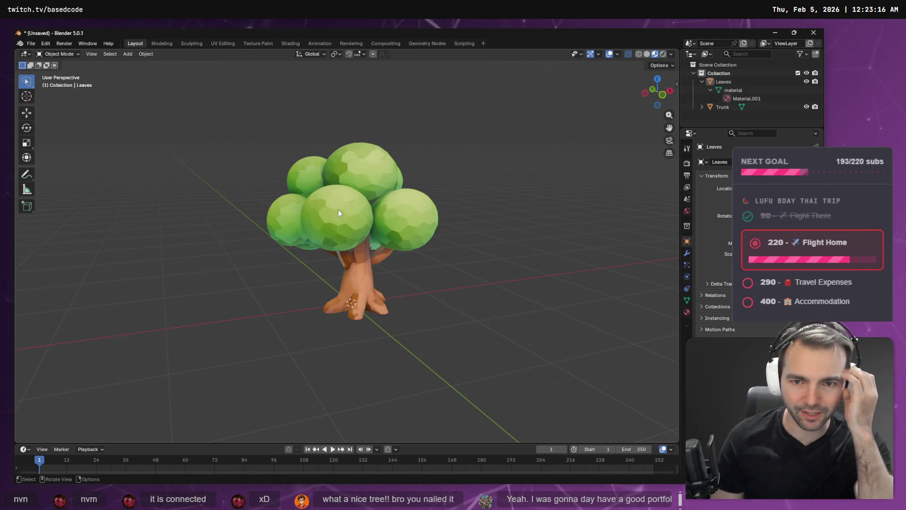
{"action": "mouse_move", "coordinate": [489, 220]}
{"action": "middle_mouse_down"}
{"action": "mouse_move", "coordinate": [242, 229]}
{"action": "mouse_move", "coordinate": [331, 227]}
{"action": "middle_mouse_up"}
{"action": "scroll", "coordinate": [377, 229], "scroll_direction": "up", "scroll_amount": 5}
{"action": "scroll", "coordinate": [378, 228], "scroll_direction": "down", "scroll_amount": 3}
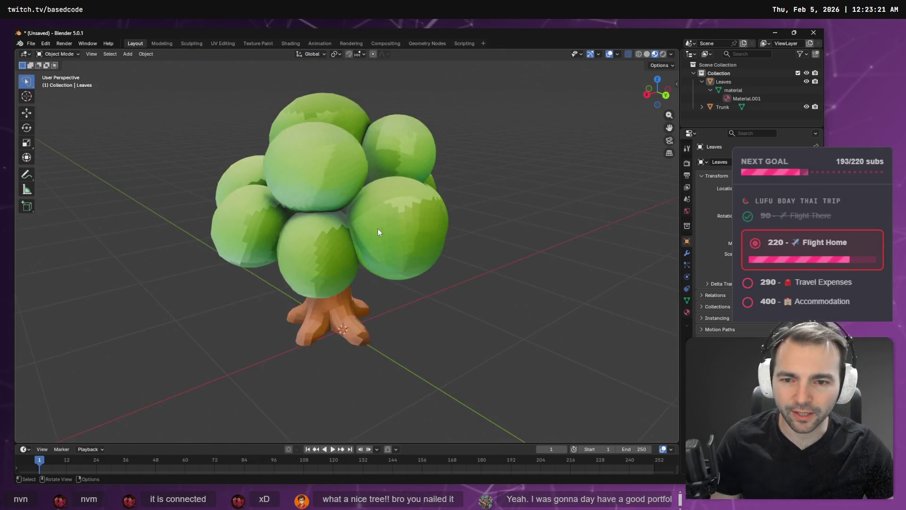
{"action": "key", "text": "Tab"}
{"action": "mouse_move", "coordinate": [435, 203]}
{"action": "middle_mouse_down"}
{"action": "mouse_move", "coordinate": [537, 242]}
{"action": "mouse_move", "coordinate": [476, 229]}
{"action": "mouse_move", "coordinate": [587, 228]}
{"action": "mouse_move", "coordinate": [639, 208]}
{"action": "mouse_move", "coordinate": [483, 200]}
{"action": "mouse_move", "coordinate": [326, 214]}
{"action": "mouse_move", "coordinate": [552, 222]}
{"action": "mouse_move", "coordinate": [444, 208]}
{"action": "mouse_move", "coordinate": [282, 212]}
{"action": "middle_mouse_up"}
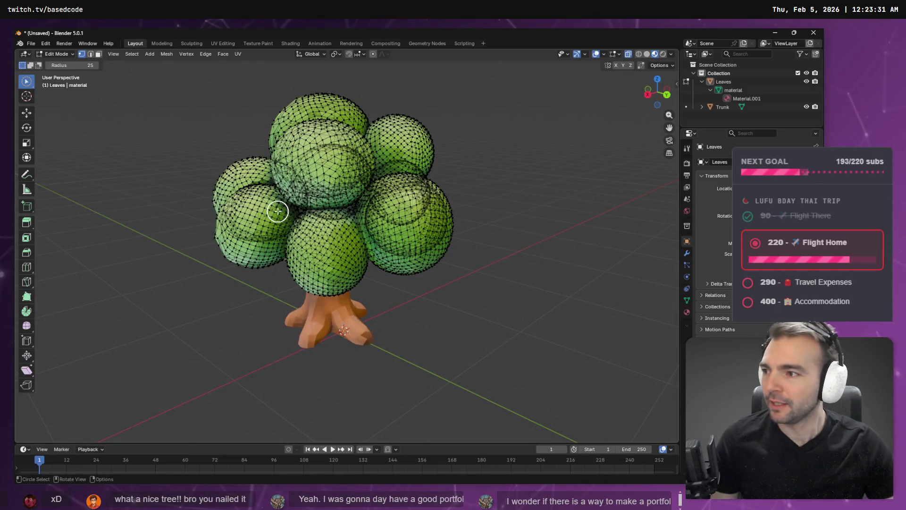
Orbit to a low frontal view and return to Object Mode, showing the opaque green canopy.
{"action": "key", "text": "alt+Tab"}
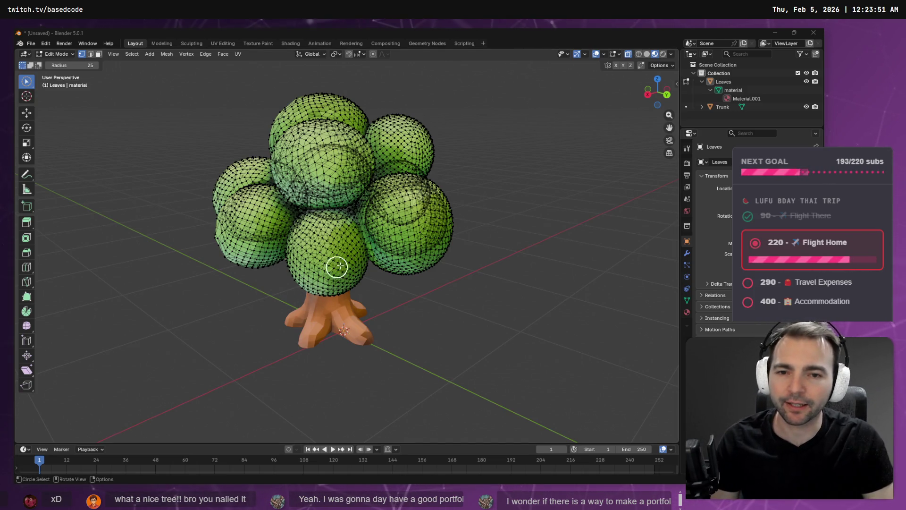
{"action": "mouse_move", "coordinate": [397, 293]}
{"action": "middle_mouse_down"}
{"action": "mouse_move", "coordinate": [356, 289]}
{"action": "mouse_move", "coordinate": [381, 265]}
{"action": "mouse_move", "coordinate": [355, 251]}
{"action": "mouse_move", "coordinate": [413, 202]}
{"action": "mouse_move", "coordinate": [383, 206]}
{"action": "mouse_move", "coordinate": [403, 294]}
{"action": "mouse_move", "coordinate": [433, 259]}
{"action": "mouse_move", "coordinate": [458, 257]}
{"action": "mouse_move", "coordinate": [400, 259]}
{"action": "mouse_move", "coordinate": [413, 266]}
{"action": "middle_mouse_up"}
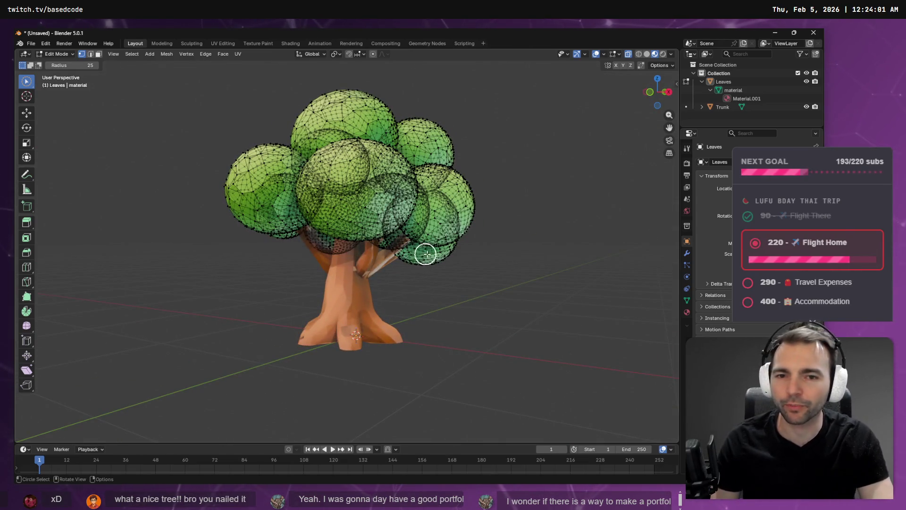
{"action": "key", "text": "Tab"}
Enter Edit Mode on the Trunk and select its whole connected mesh.
{"action": "left_click", "coordinate": [367, 295]}
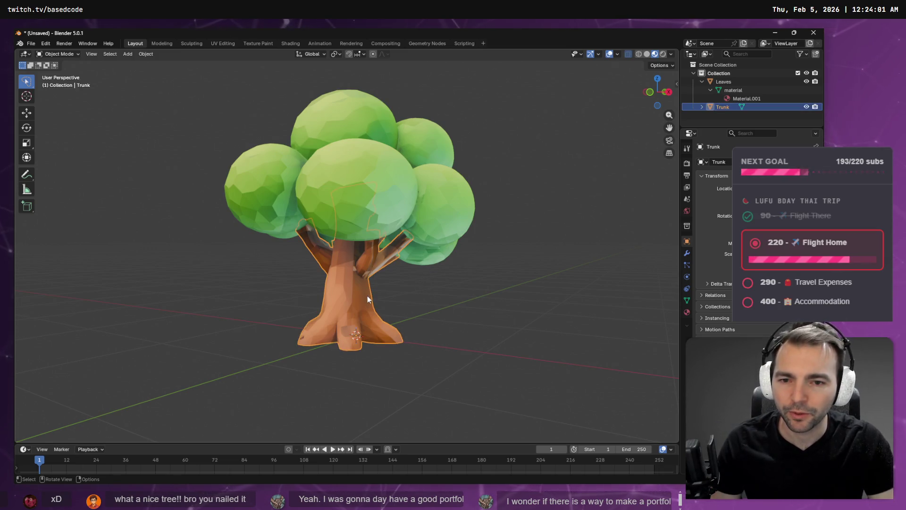
{"action": "key", "text": "Tab"}
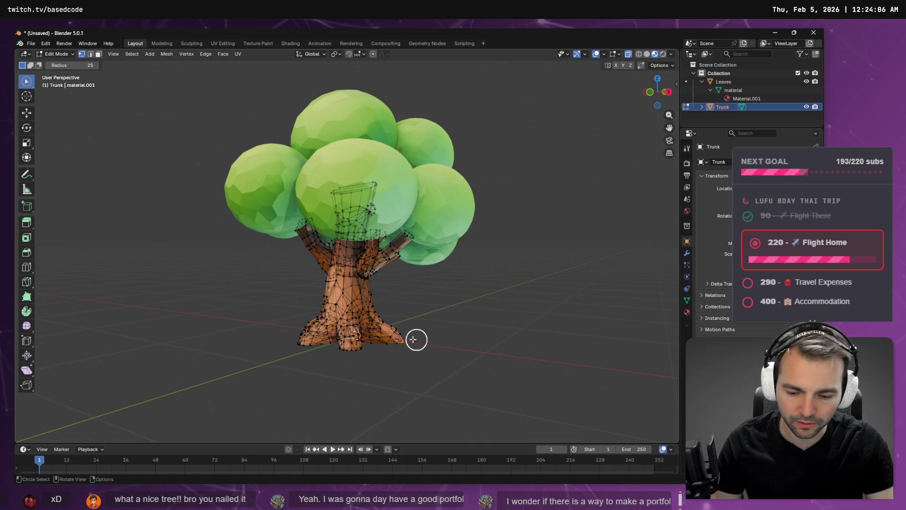
{"action": "key", "text": "l"}
{"action": "key", "text": "k"}
{"action": "mouse_move", "coordinate": [411, 341]}
{"action": "middle_mouse_down"}
{"action": "mouse_move", "coordinate": [458, 316]}
{"action": "mouse_move", "coordinate": [520, 319]}
{"action": "mouse_move", "coordinate": [544, 382]}
{"action": "mouse_move", "coordinate": [310, 237]}
{"action": "middle_mouse_up"}
{"action": "scroll", "coordinate": [310, 237], "scroll_direction": "up", "scroll_amount": 6}
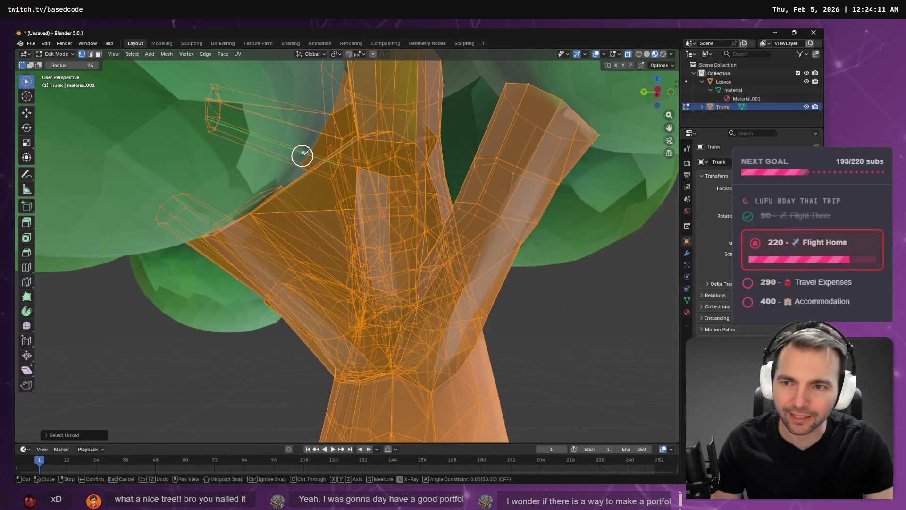
{"action": "scroll", "coordinate": [302, 154], "scroll_direction": "up", "scroll_amount": 3}
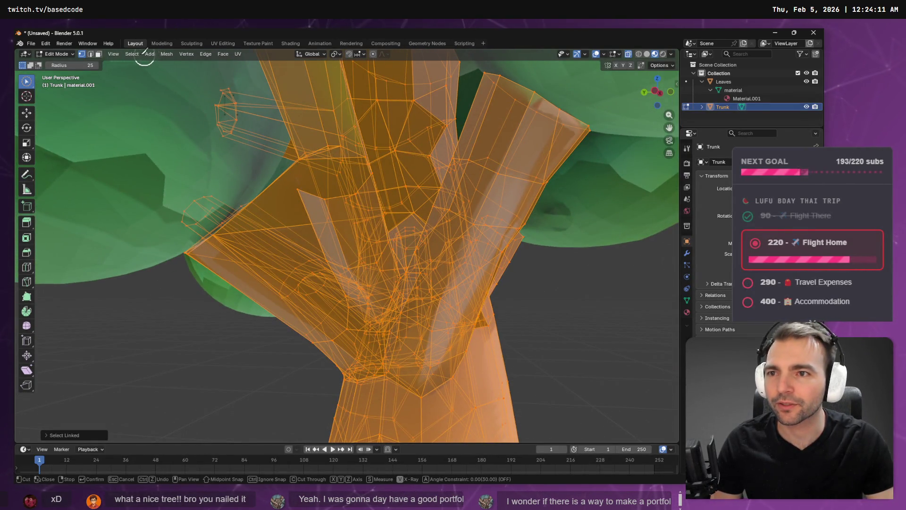
Invert the selection and delete the stray vertices.
{"action": "left_click", "coordinate": [132, 54]}
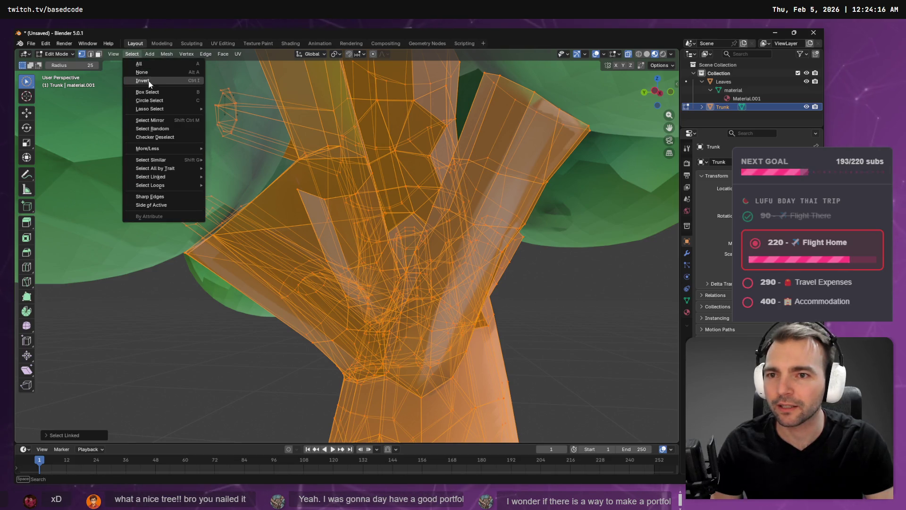
{"action": "left_click", "coordinate": [142, 77]}
{"action": "left_click", "coordinate": [132, 54]}
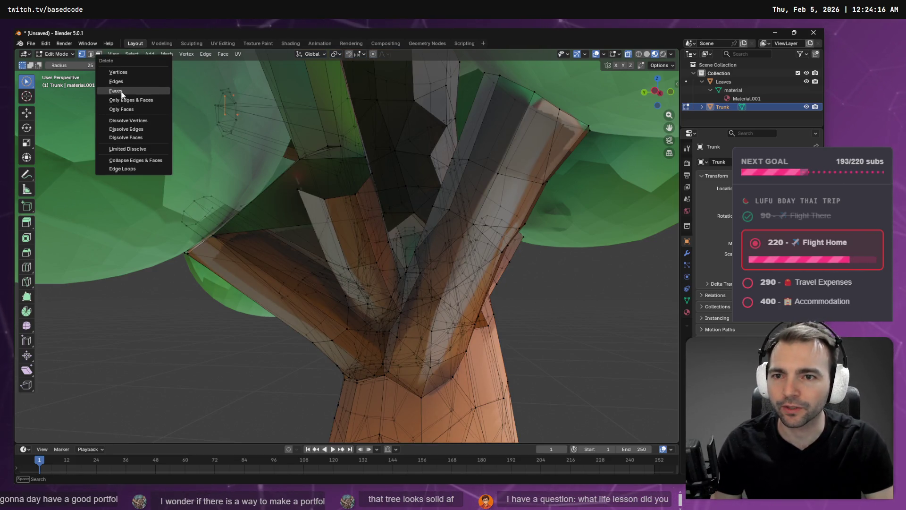
{"action": "left_click", "coordinate": [163, 100]}
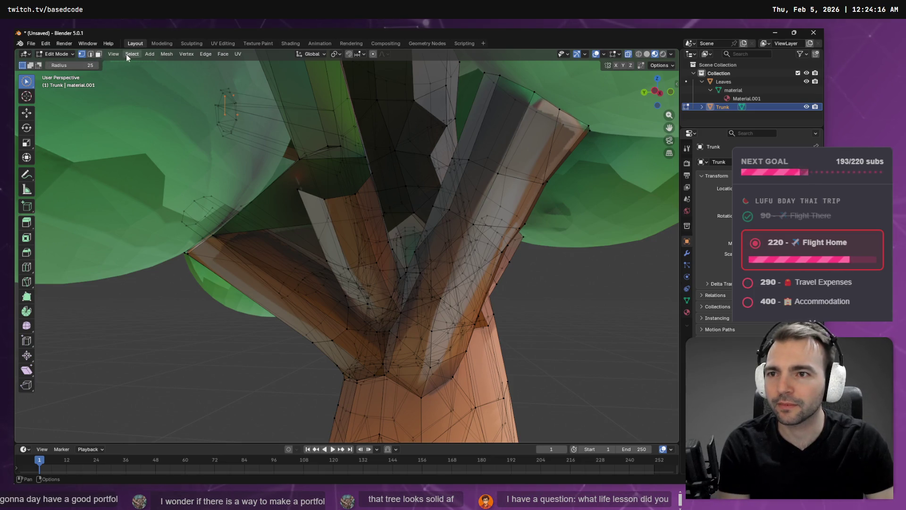
{"action": "key", "text": "x"}
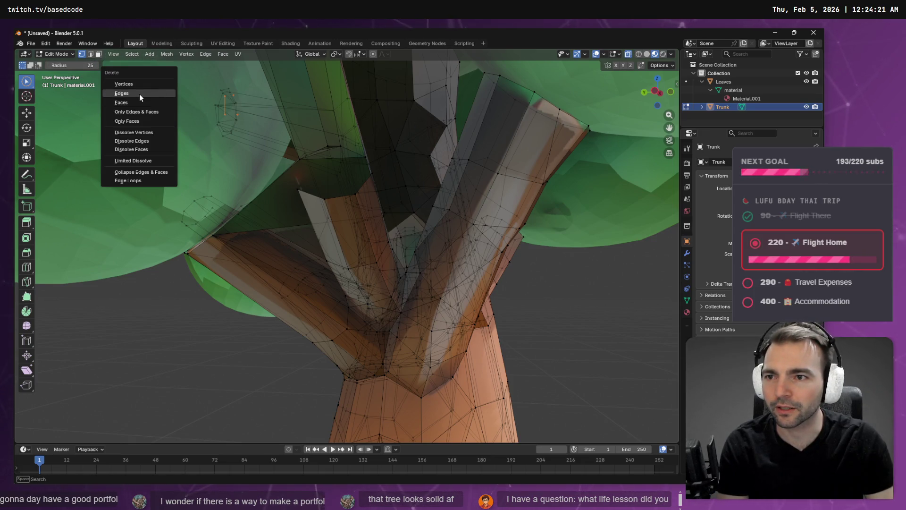
{"action": "left_click", "coordinate": [134, 84]}
Return to Object Mode with the whole tree in view and select the leaf canopy.
{"action": "mouse_move", "coordinate": [296, 158]}
{"action": "middle_mouse_down"}
{"action": "mouse_move", "coordinate": [354, 170]}
{"action": "mouse_move", "coordinate": [348, 154]}
{"action": "mouse_move", "coordinate": [375, 160]}
{"action": "middle_mouse_up"}
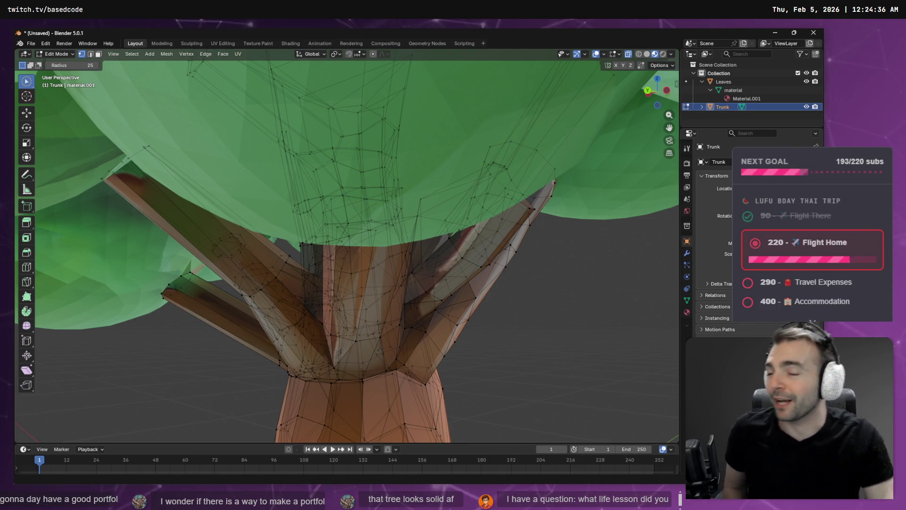
{"action": "scroll", "coordinate": [302, 236], "scroll_direction": "down", "scroll_amount": 5}
{"action": "middle_click_drag", "start_coordinate": [302, 236], "coordinate": [449, 255]}
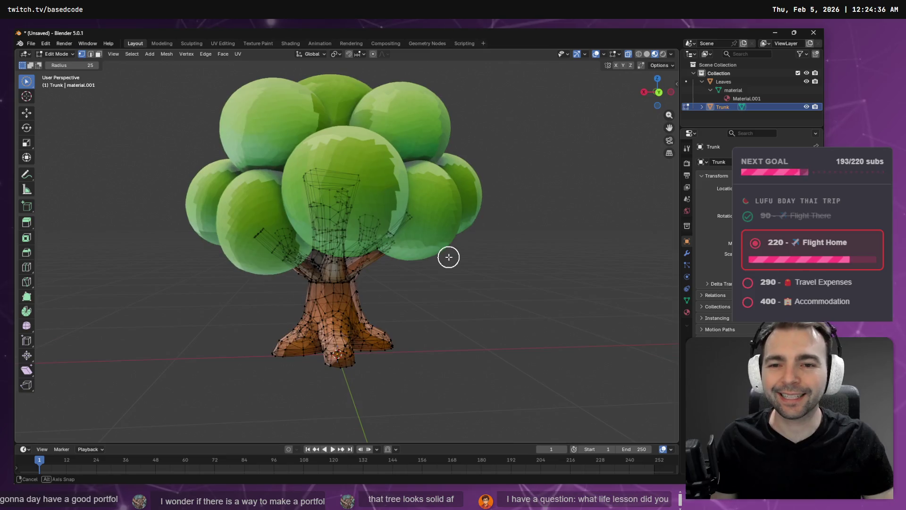
{"action": "key", "text": "Tab"}
{"action": "left_click", "coordinate": [254, 123]}
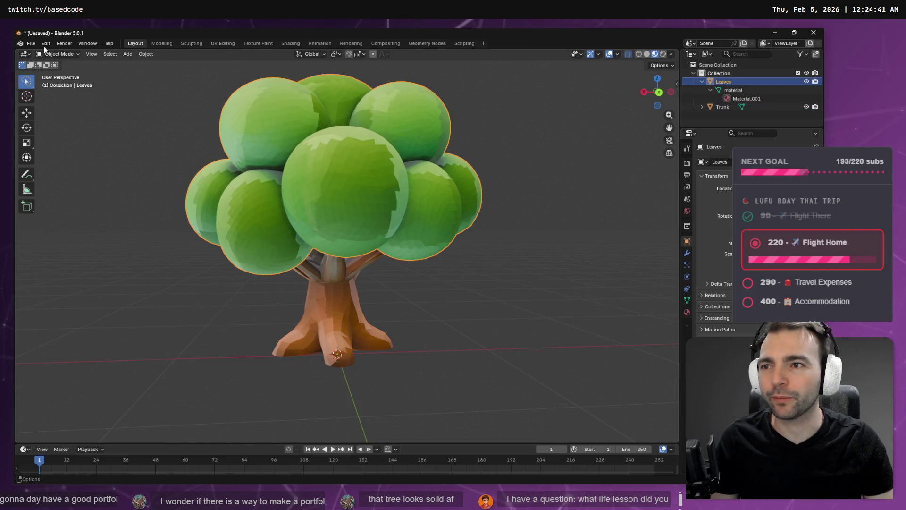
Start a Wavefront OBJ export and go to the pasted TreeMaple folder path.
{"action": "left_click", "coordinate": [31, 43]}
{"action": "mouse_move", "coordinate": [64, 173]}
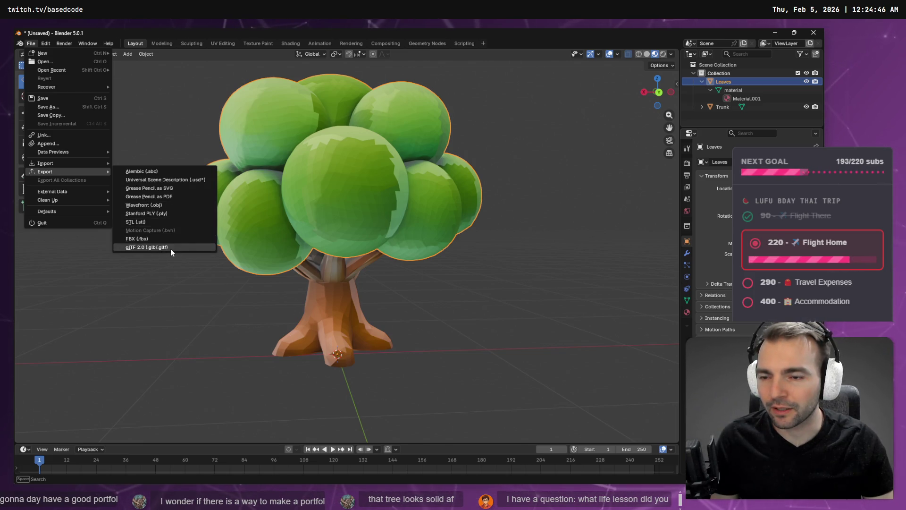
{"action": "left_click", "coordinate": [163, 206]}
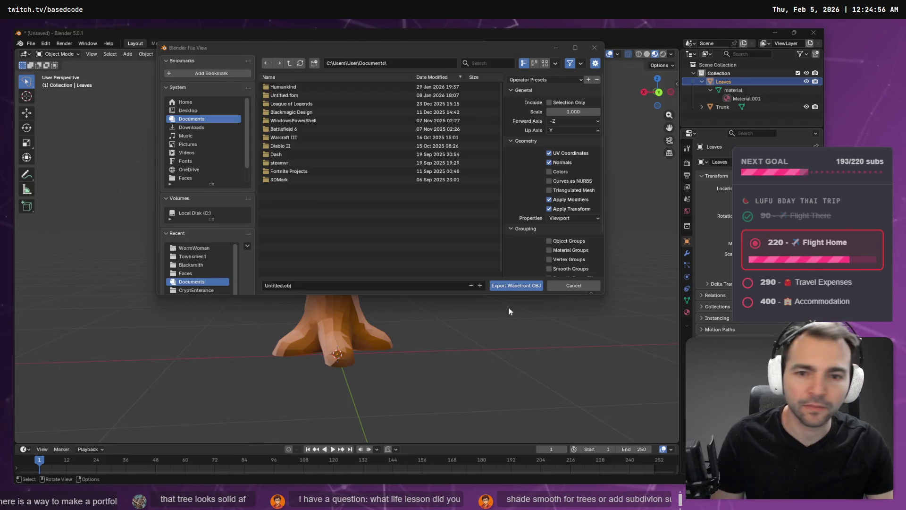
{"action": "left_click", "coordinate": [415, 63]}
{"action": "type", "text": "C:\\Work\\Based.NotMonsters.Art\\_To Process\\TreeMaple1"}
{"action": "key", "text": "Return"}
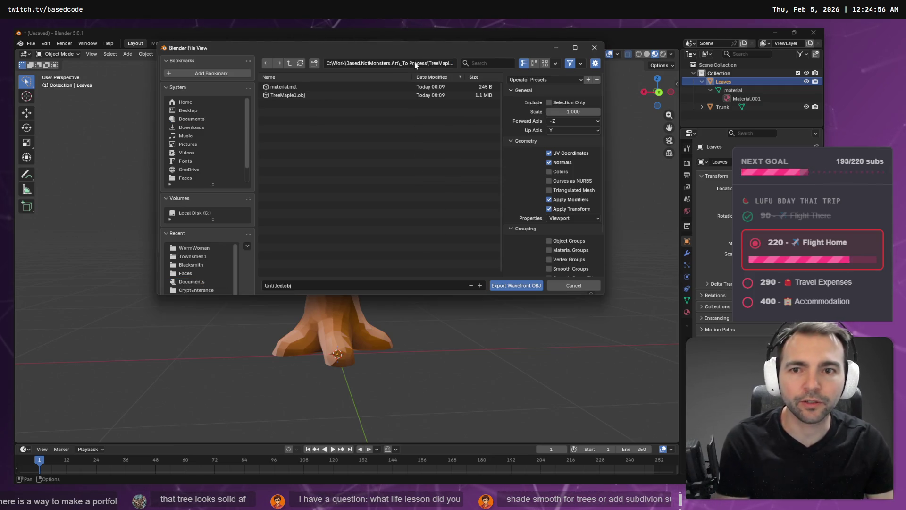
Name the file TreeMaple1_Foliage.obj and export the leaves.
{"action": "left_click", "coordinate": [299, 95]}
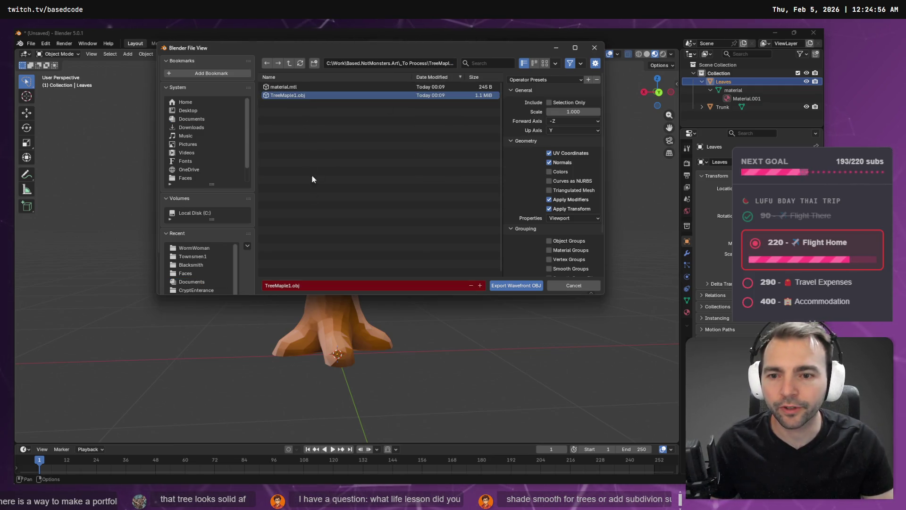
{"action": "left_click", "coordinate": [289, 287]}
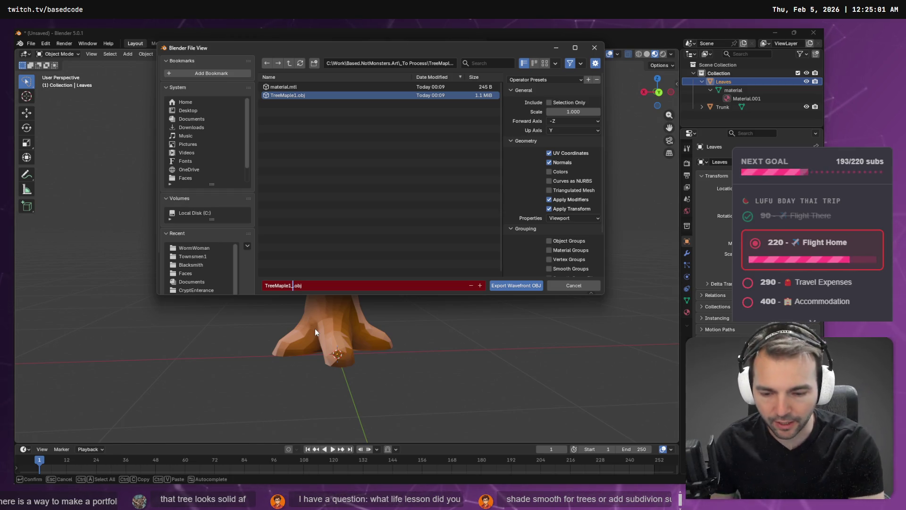
{"action": "type", "text": "_Fo"}
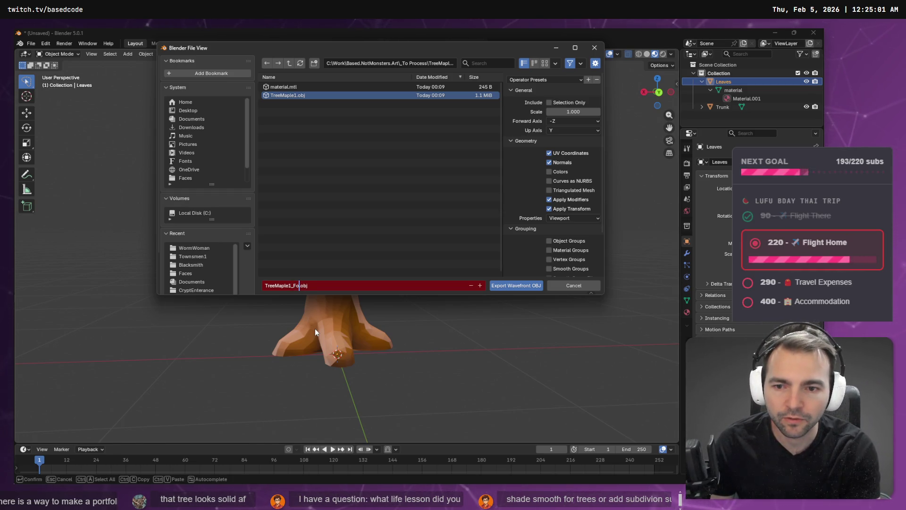
{"action": "type", "text": "liage"}
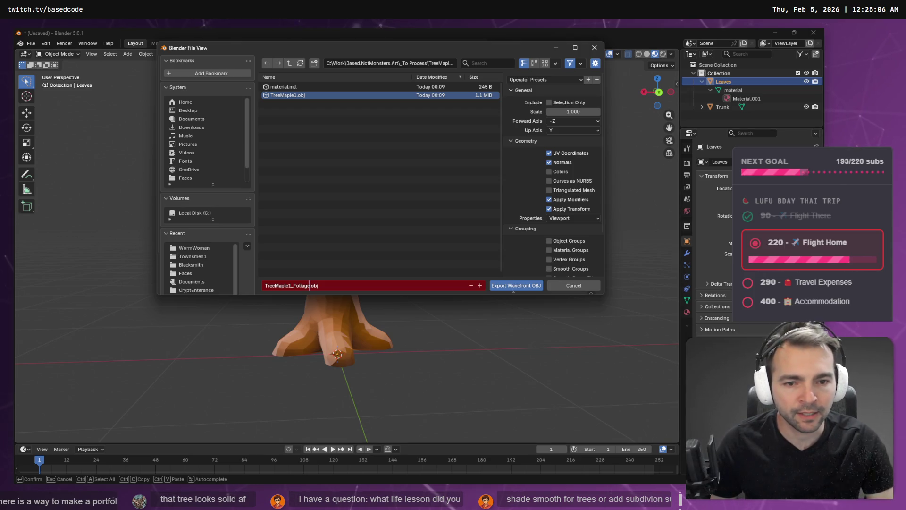
{"action": "left_click", "coordinate": [514, 285]}
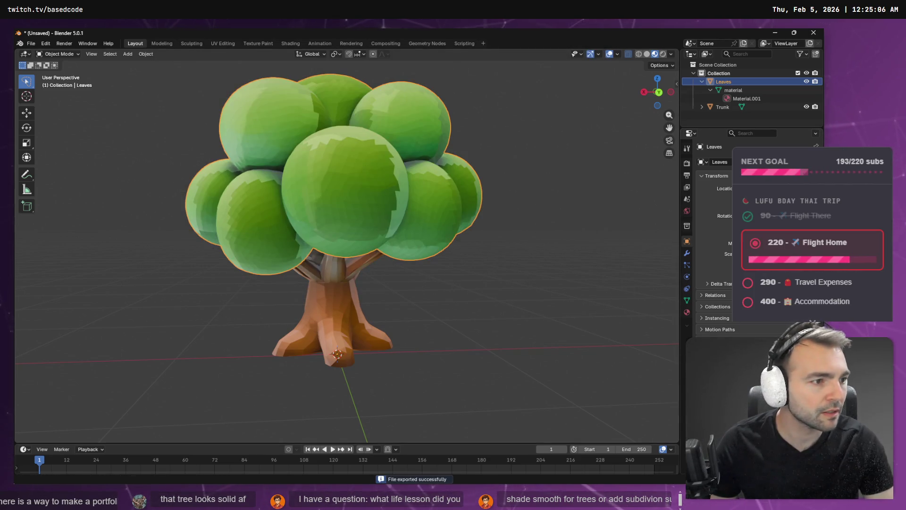
Export the Trunk object as TreeMaple1_Trunk.obj, then switch to the Godot editor.
{"action": "left_click", "coordinate": [323, 285]}
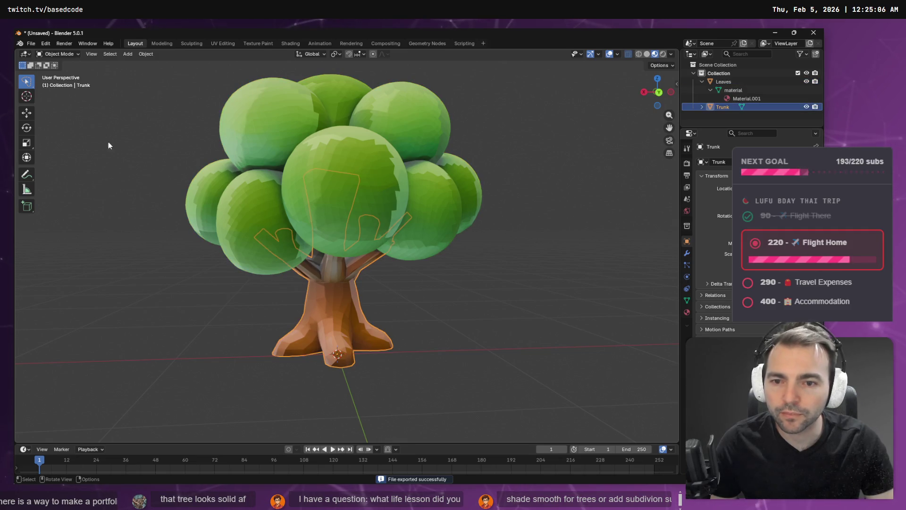
{"action": "left_click", "coordinate": [25, 43]}
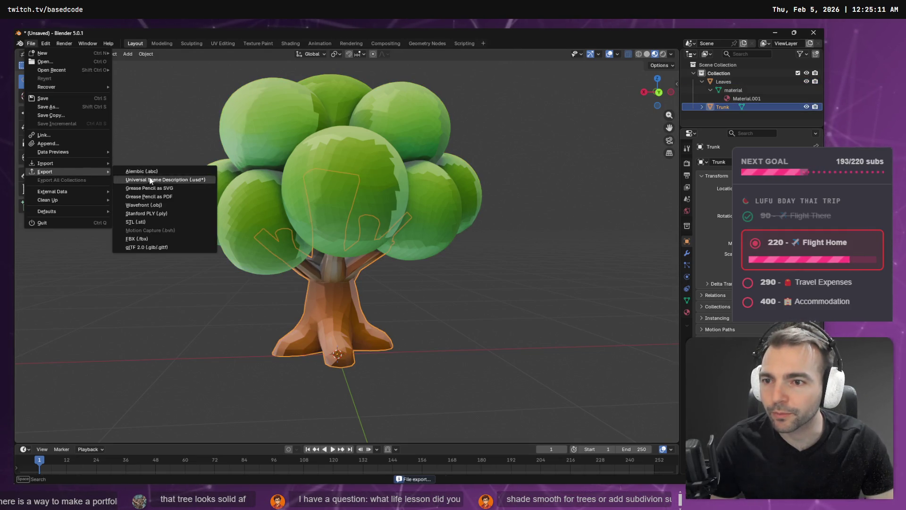
{"action": "left_click", "coordinate": [161, 206]}
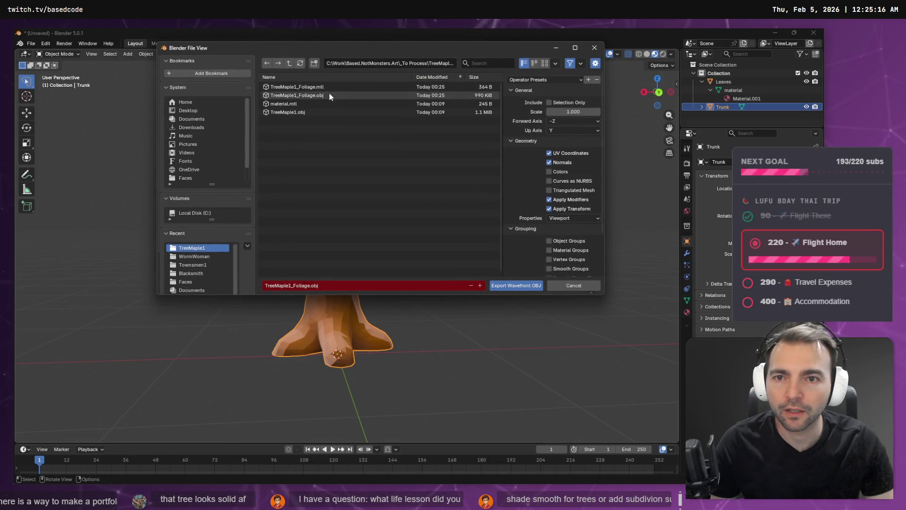
{"action": "left_click", "coordinate": [316, 95]}
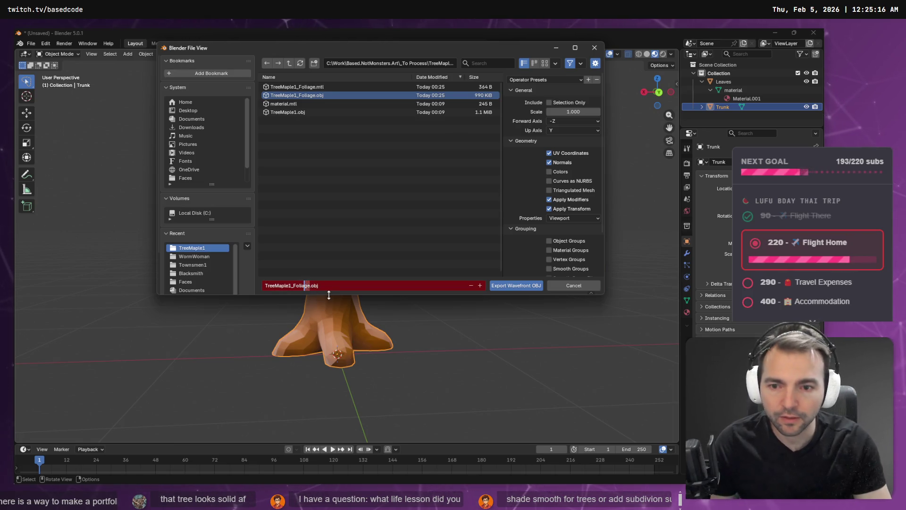
{"action": "key", "text": "BackSpace"}
{"action": "key", "text": "BackSpace"}
{"action": "key", "text": "BackSpace"}
{"action": "type", "text": "Trunk"}
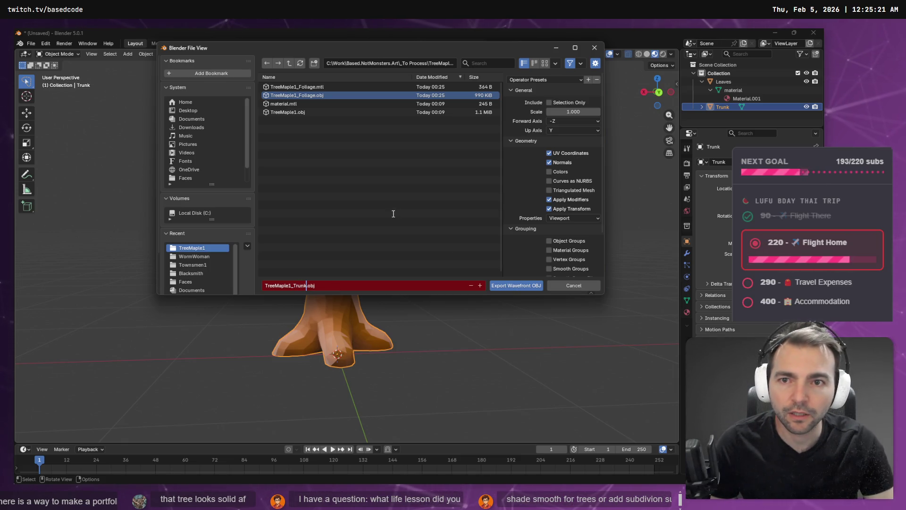
{"action": "left_click", "coordinate": [511, 285]}
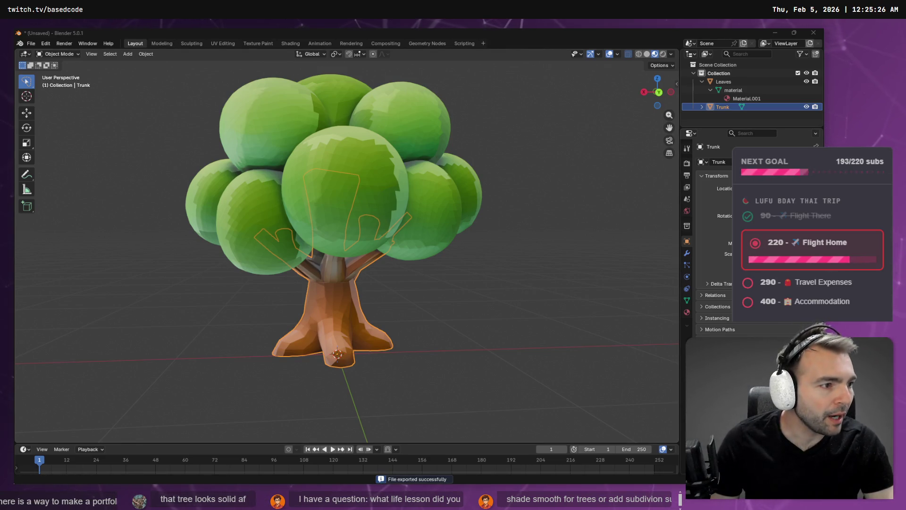
{"action": "key", "text": "alt+Tab"}
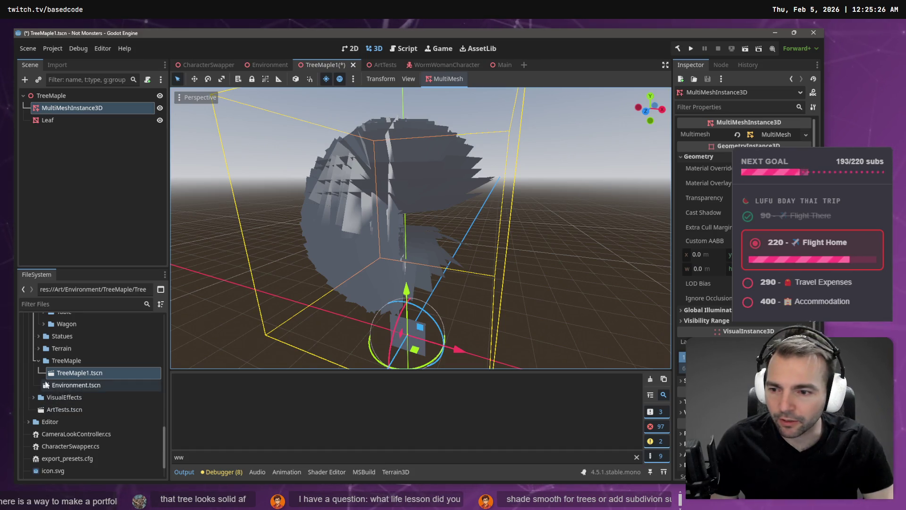
Open the TreeMaple folder in Godot's FileSystem dock.
{"action": "left_click", "coordinate": [66, 360]}
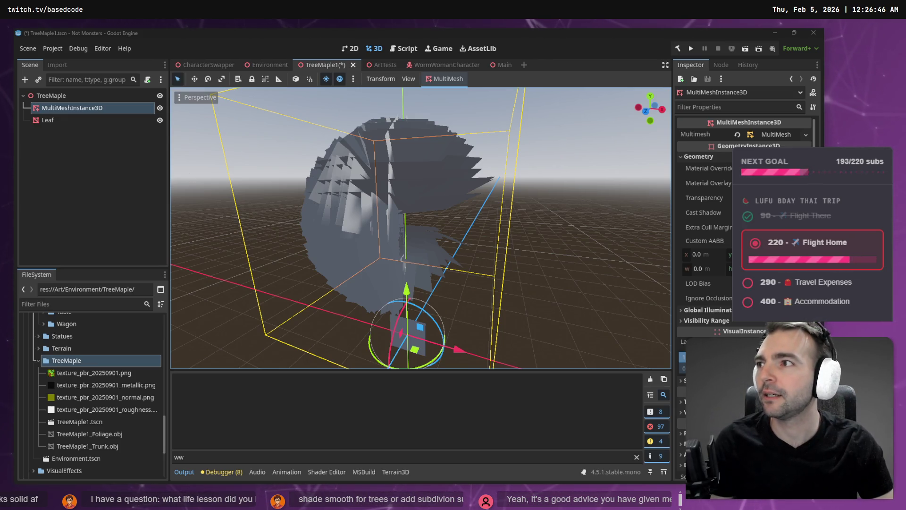
{"action": "key", "text": "alt+Tab"}
{"action": "type", "text": "s"}
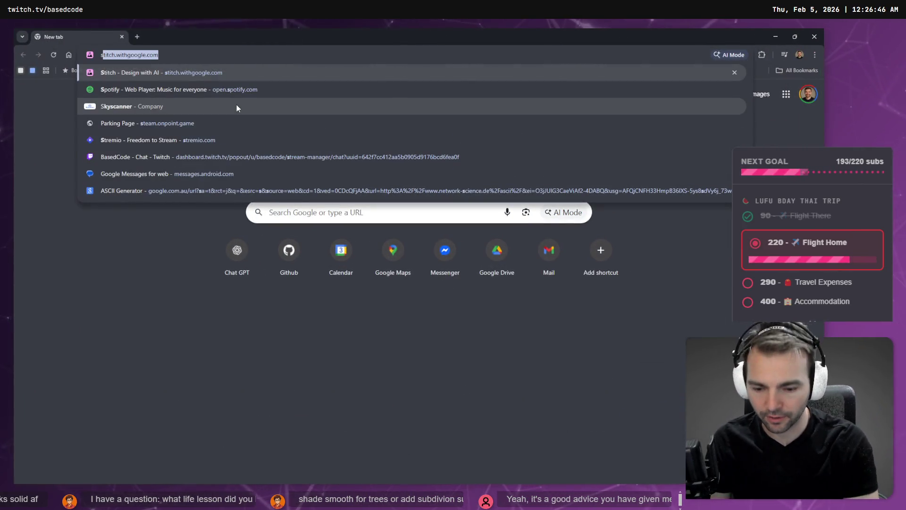
{"action": "key", "text": "Return"}
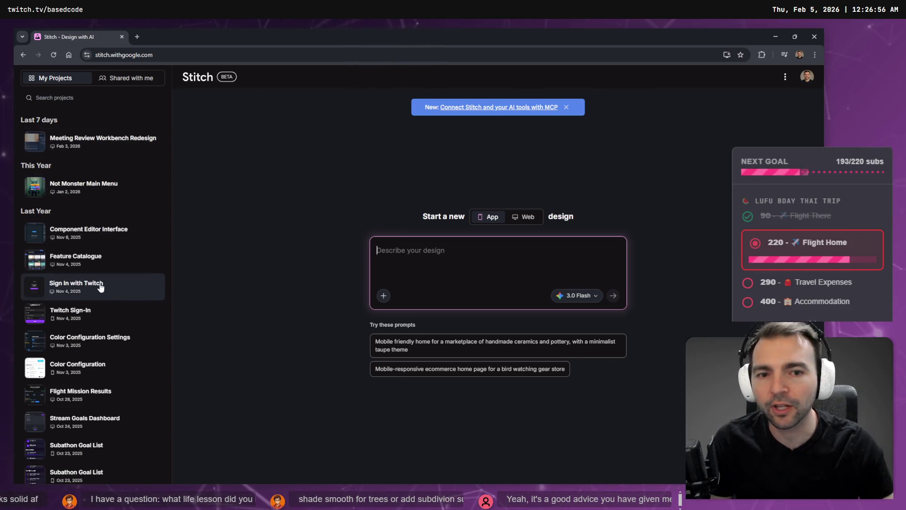
{"action": "left_click", "coordinate": [127, 291]}
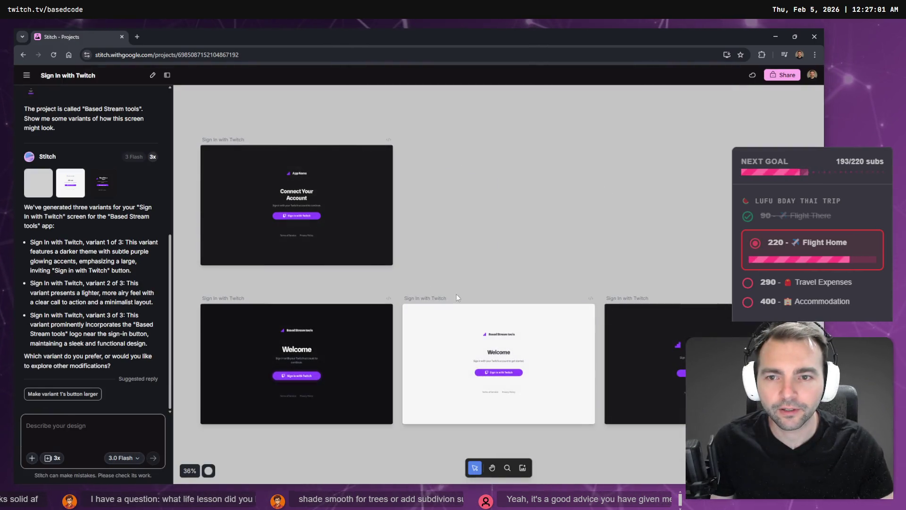
{"action": "double_click", "coordinate": [384, 255]}
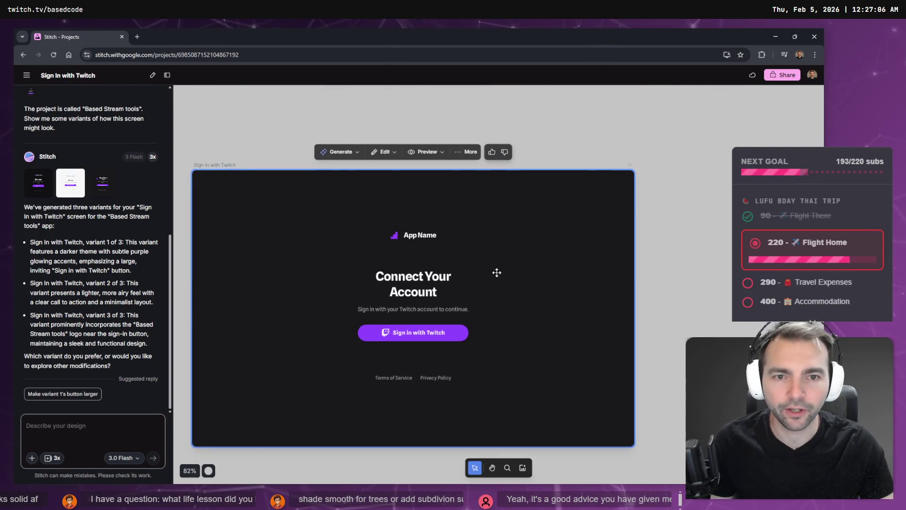
{"action": "left_click", "coordinate": [466, 152]}
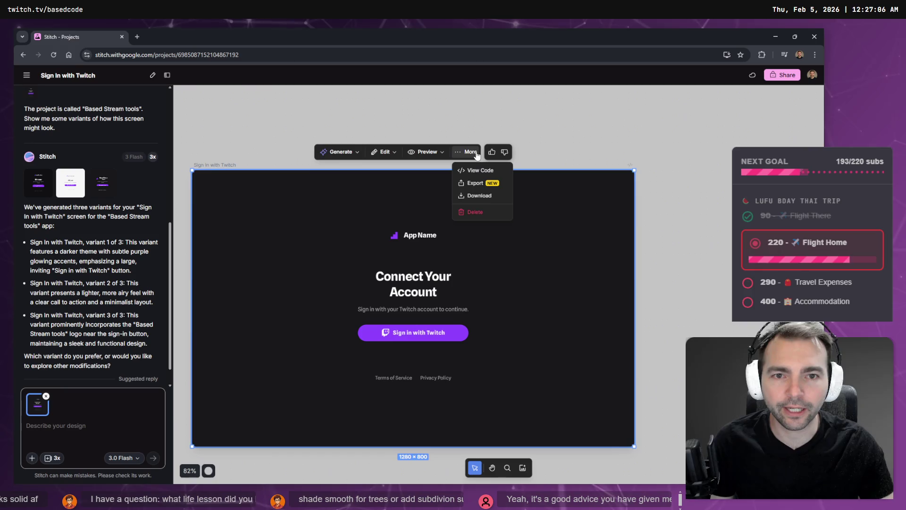
{"action": "left_click", "coordinate": [474, 184]}
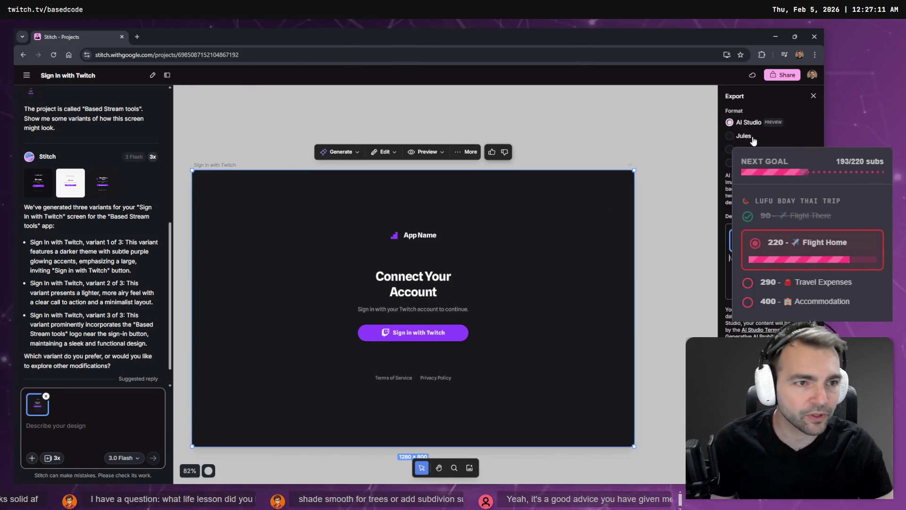
{"action": "left_click", "coordinate": [467, 152]}
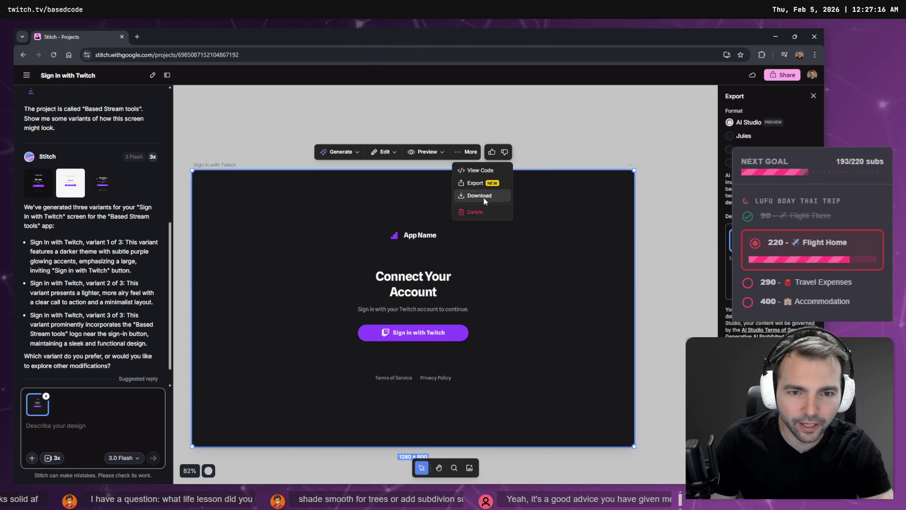
{"action": "left_click", "coordinate": [481, 171]}
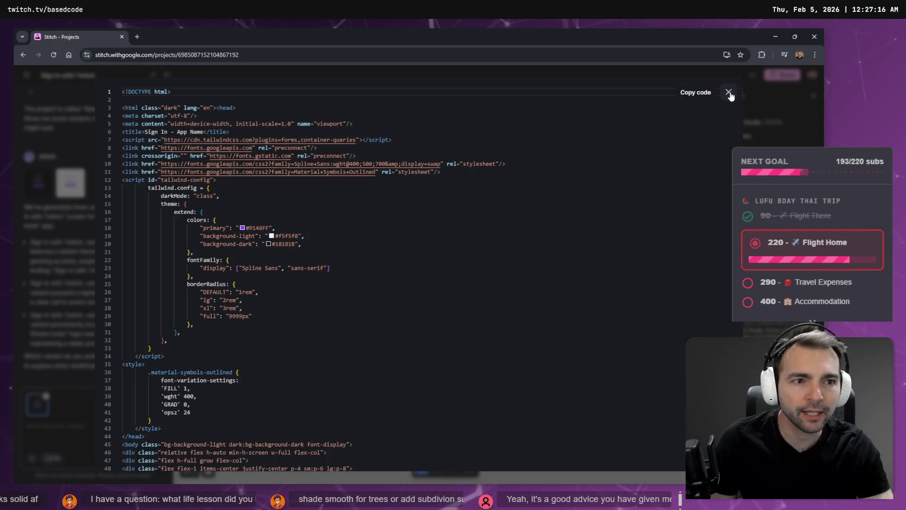
{"action": "left_click", "coordinate": [729, 92]}
{"action": "left_click", "coordinate": [467, 151]}
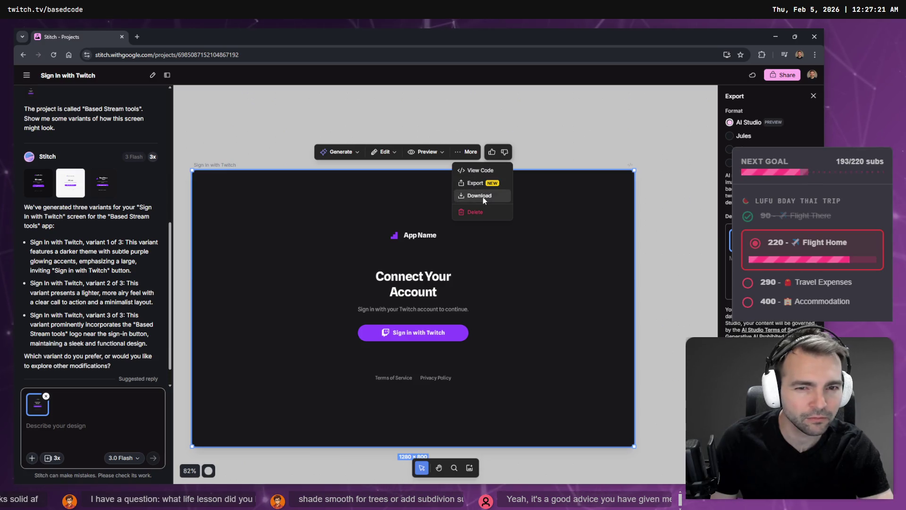
{"action": "left_click", "coordinate": [345, 152]}
{"action": "left_click", "coordinate": [351, 152]}
{"action": "left_click", "coordinate": [337, 127]}
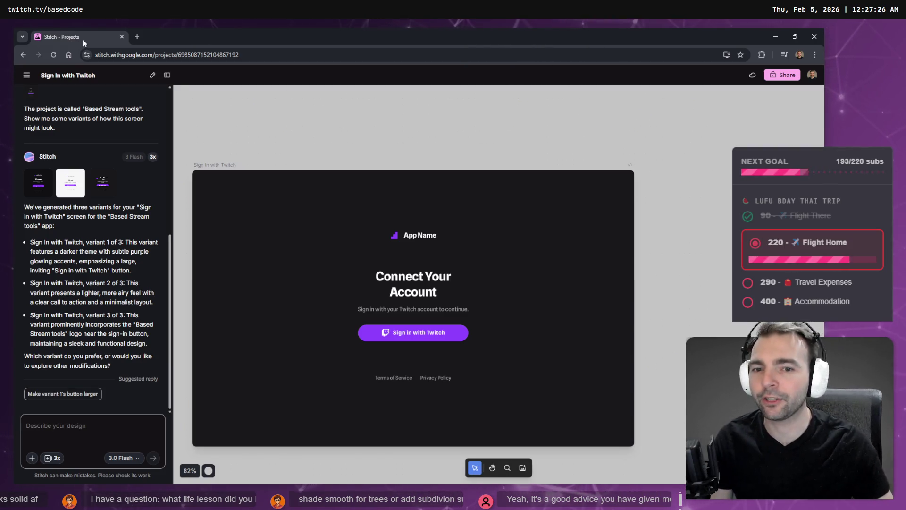
{"action": "key", "text": "alt+Tab"}
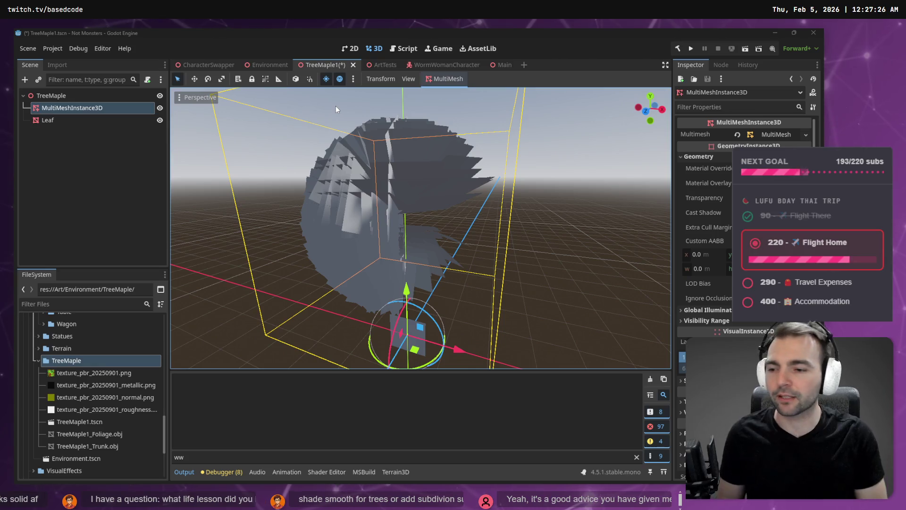